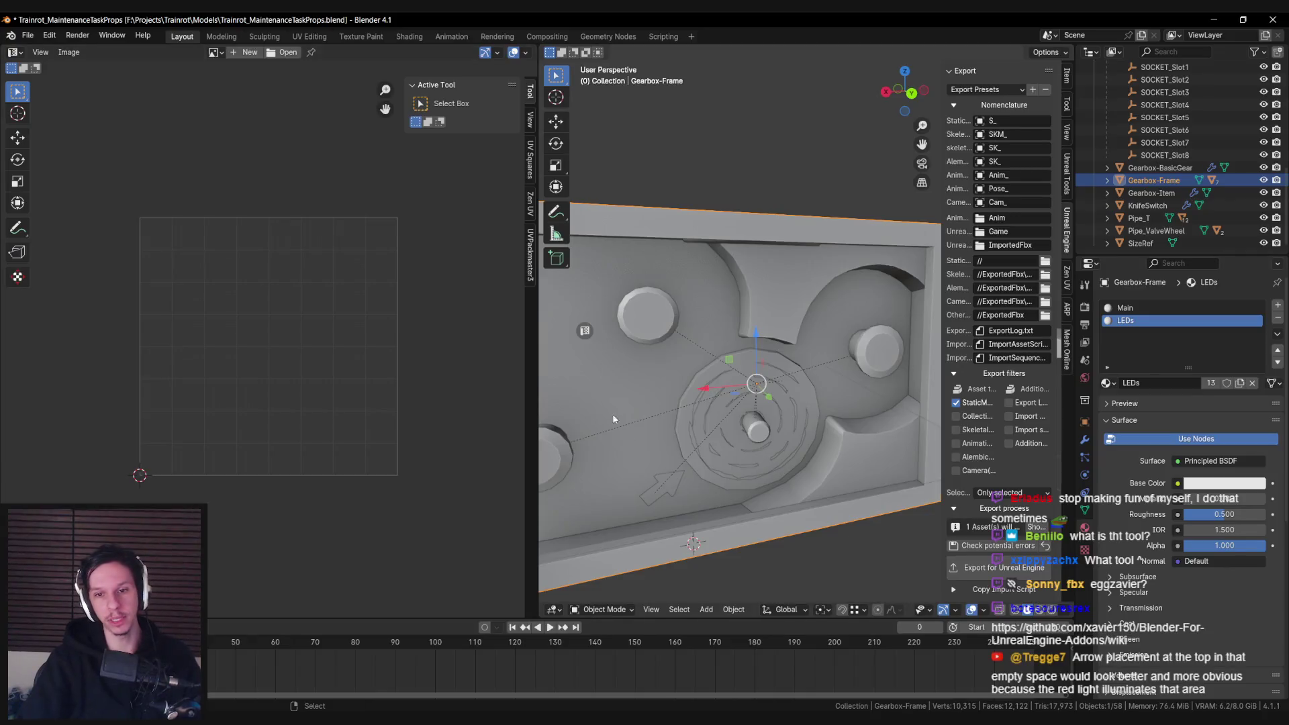
- Duplicate the red arrow and turn the copy 117° around the Y axis
click(661, 488)
scroll(651, 386, down, 3)
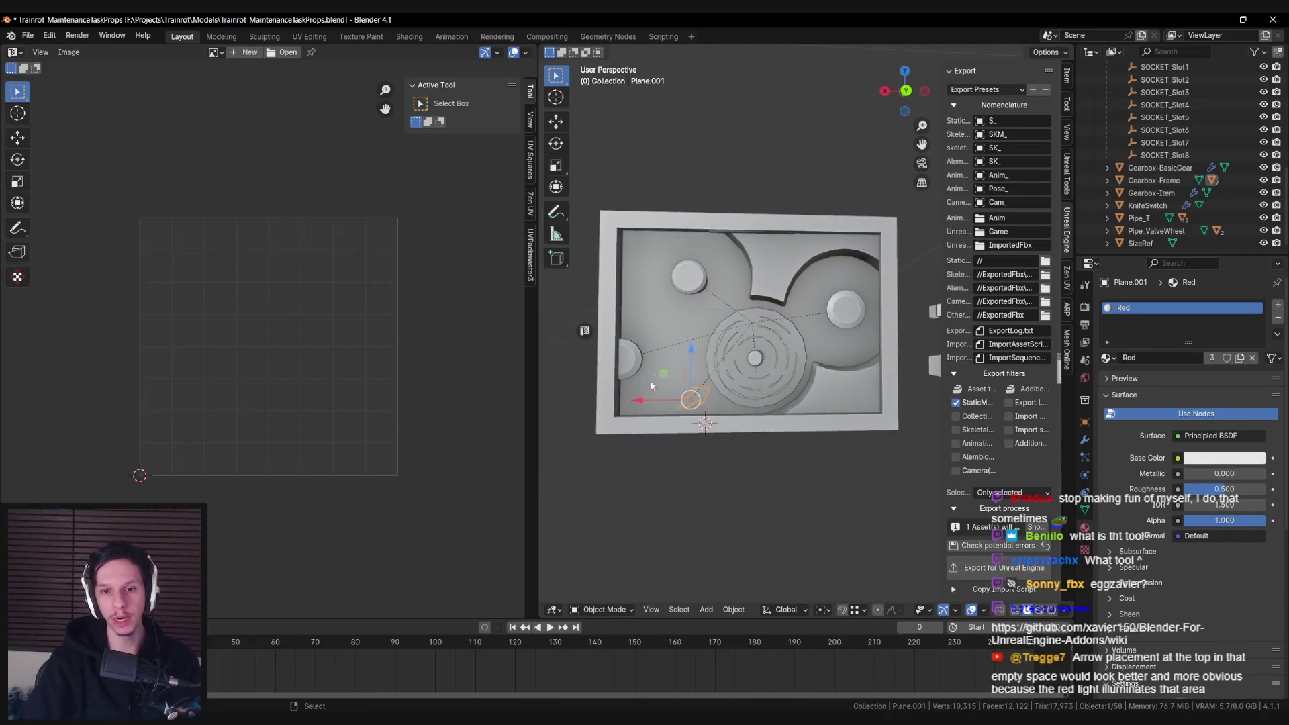
key(shift+d)
click(801, 371)
key(r)
key(z)
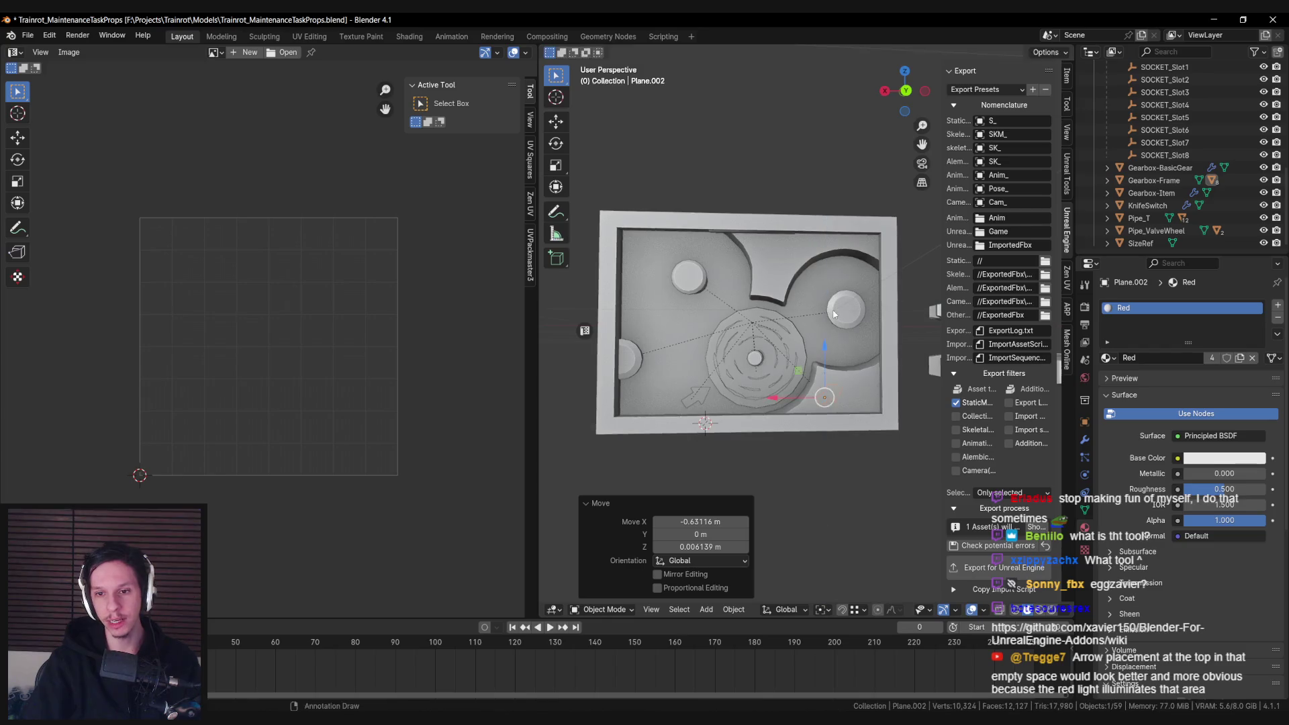
key(r)
key(y)
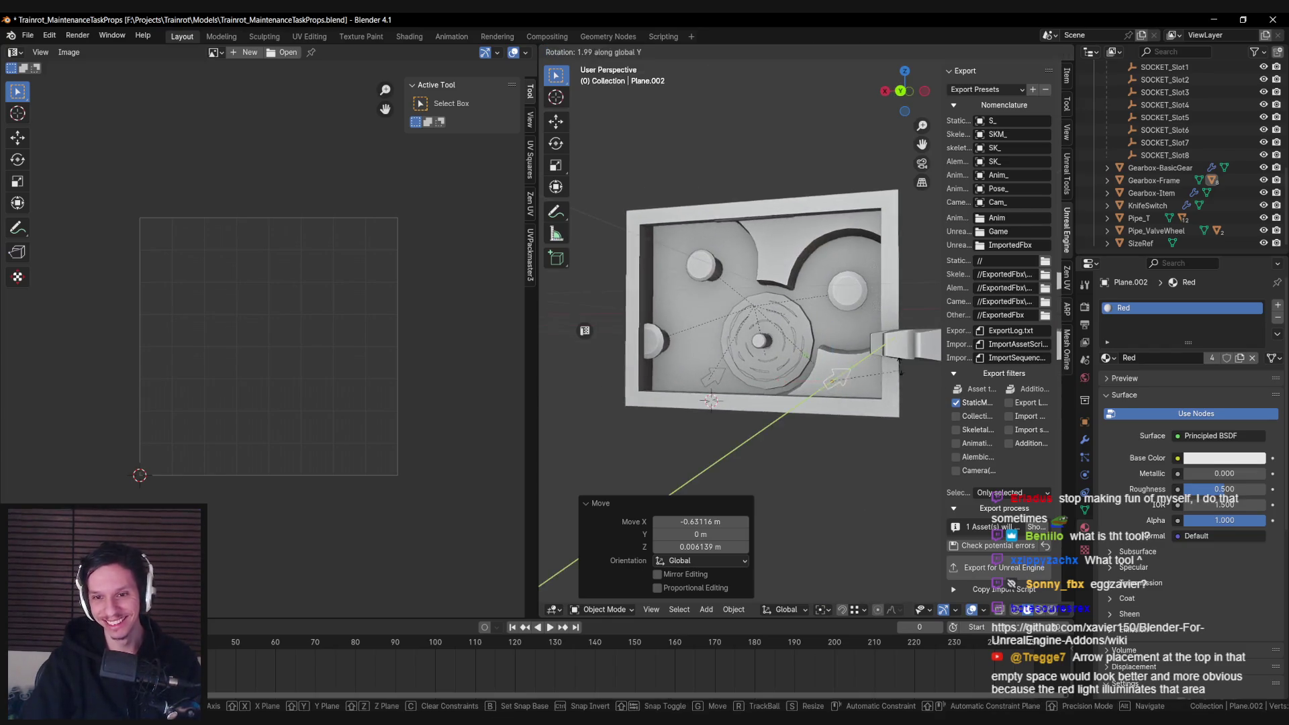
click(779, 277)
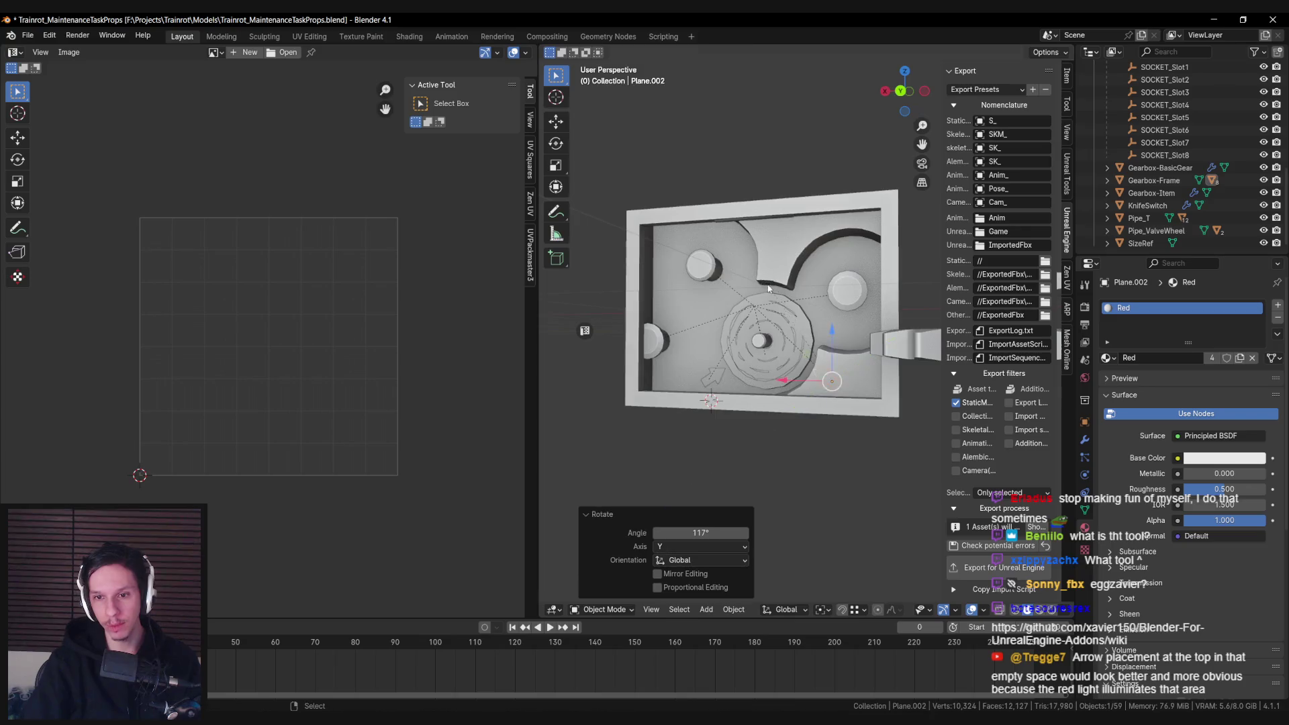
- Slide the arrow copy flat along the plate until it sits beside the central gear
scroll(842, 414, up, 3)
scroll(801, 397, up, 2)
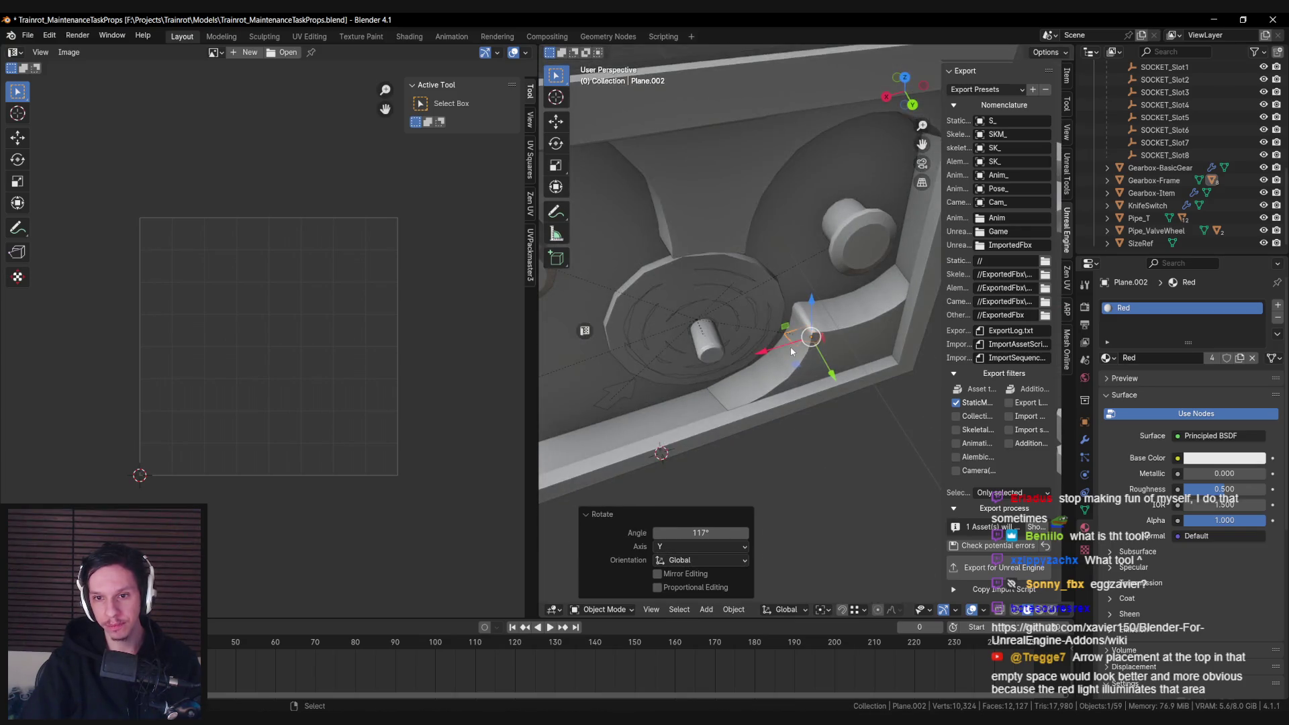
scroll(798, 448, down, 2)
key(g)
key(shift+z)
click(830, 406)
scroll(856, 421, up, 3)
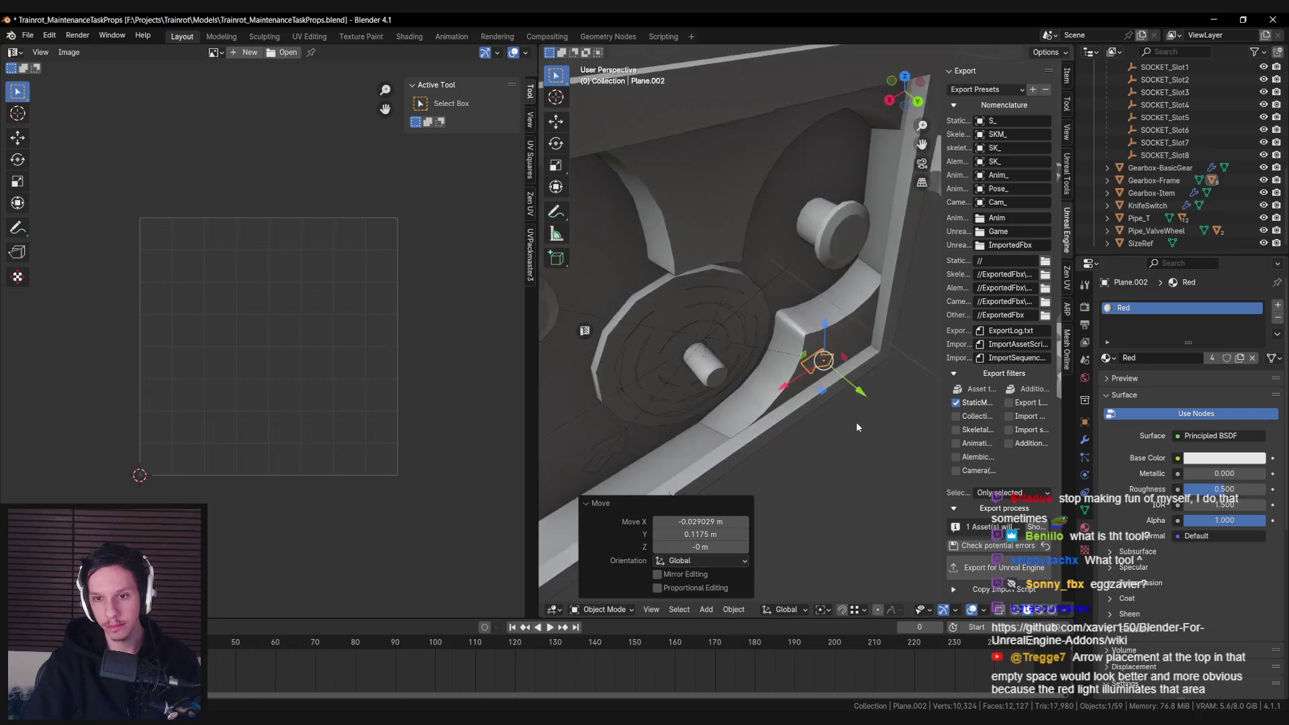
scroll(859, 407, down, 3)
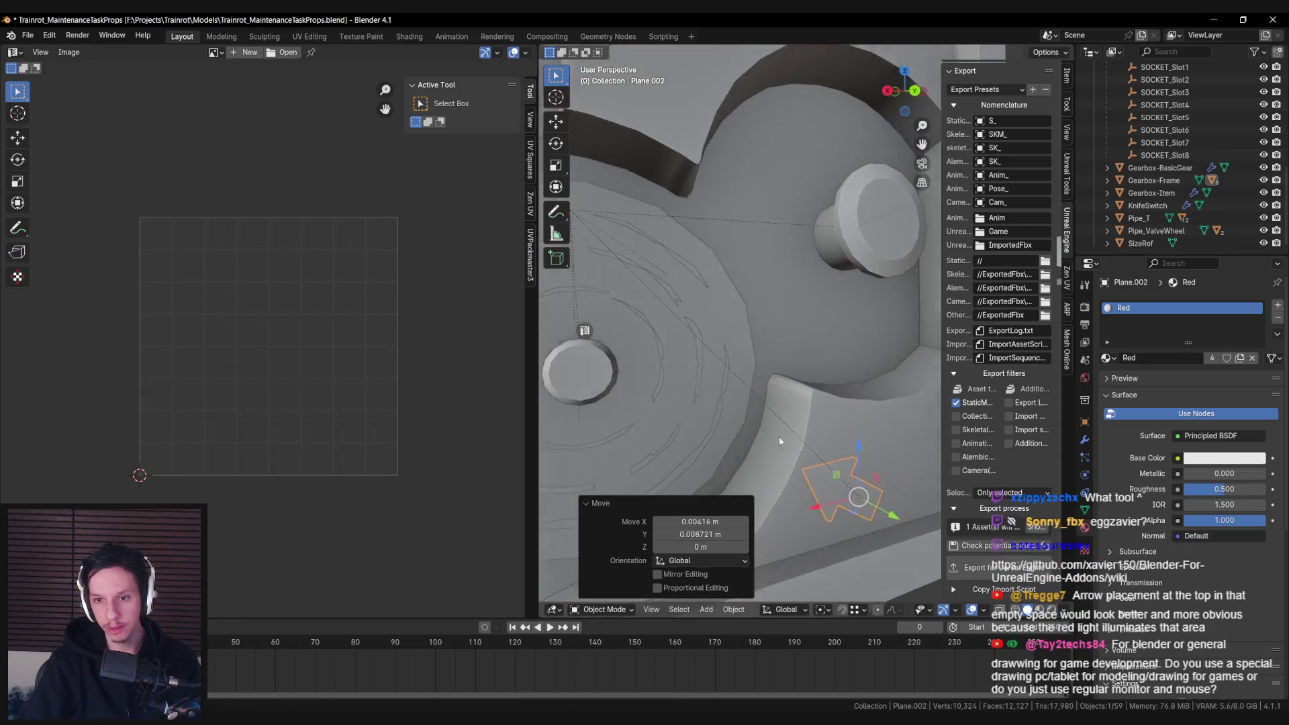
scroll(778, 436, up, 3)
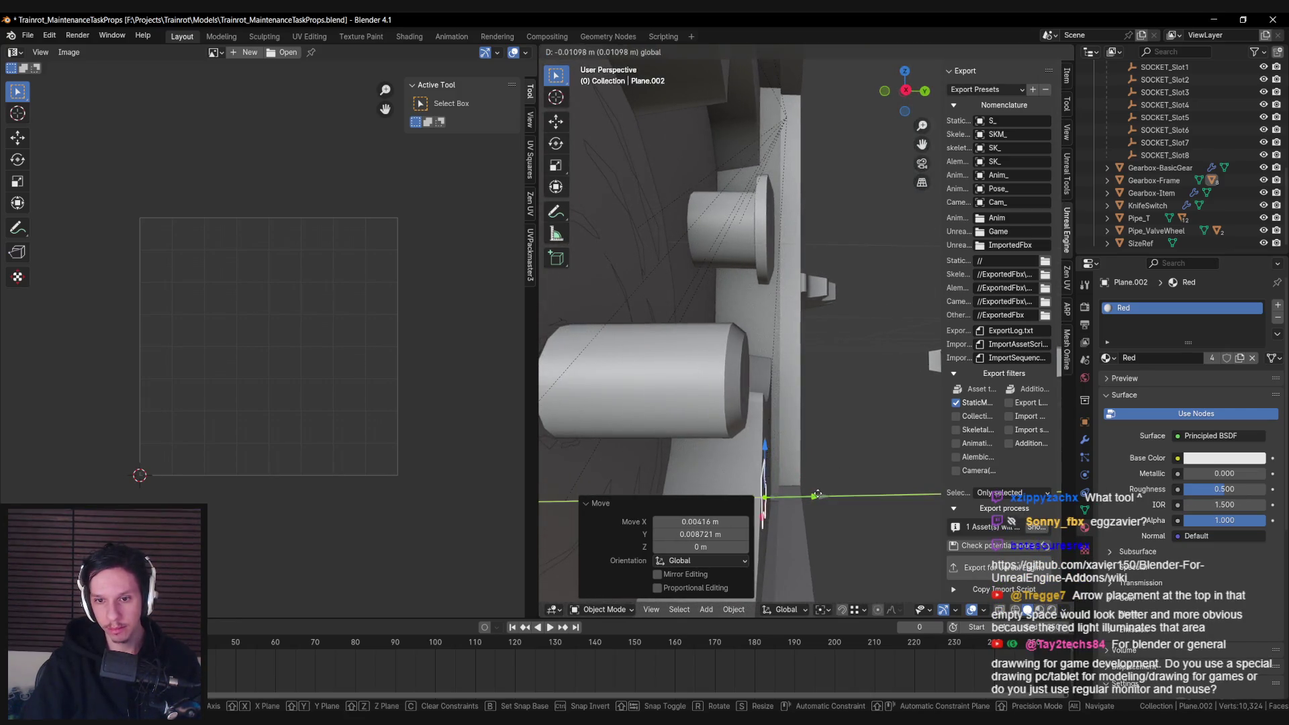
click(820, 495)
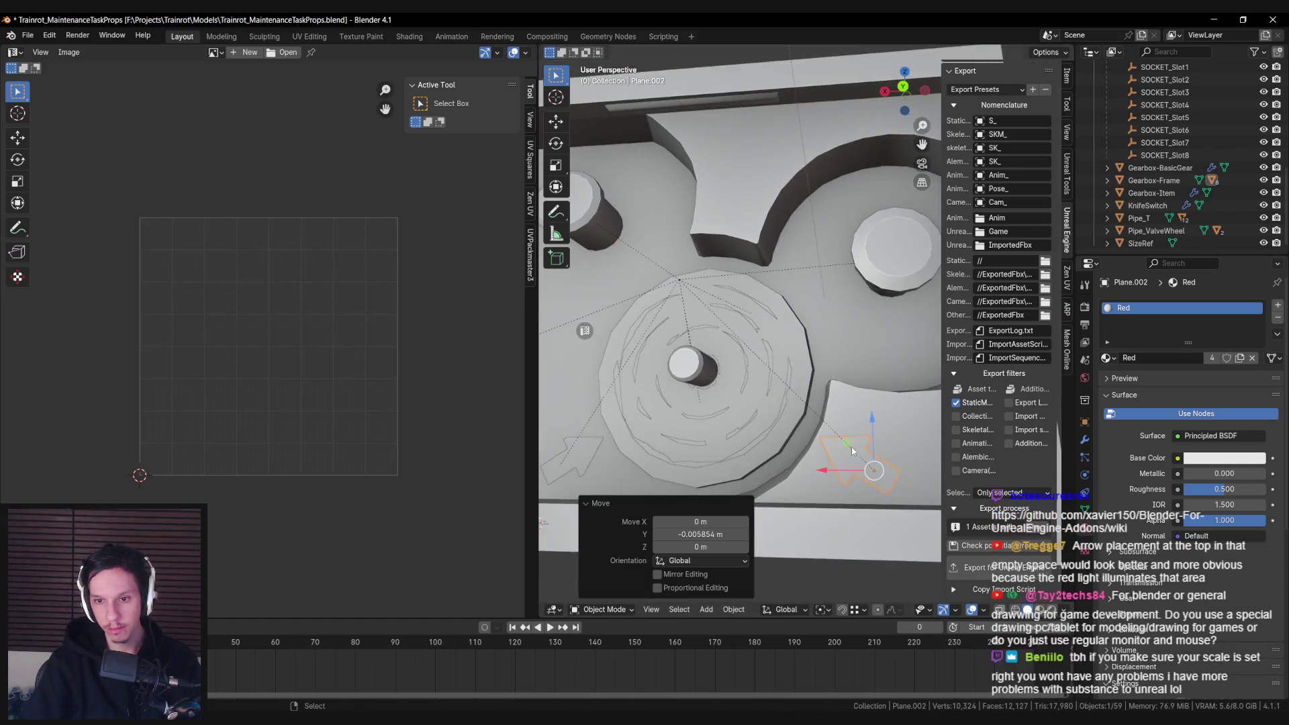
click(871, 425)
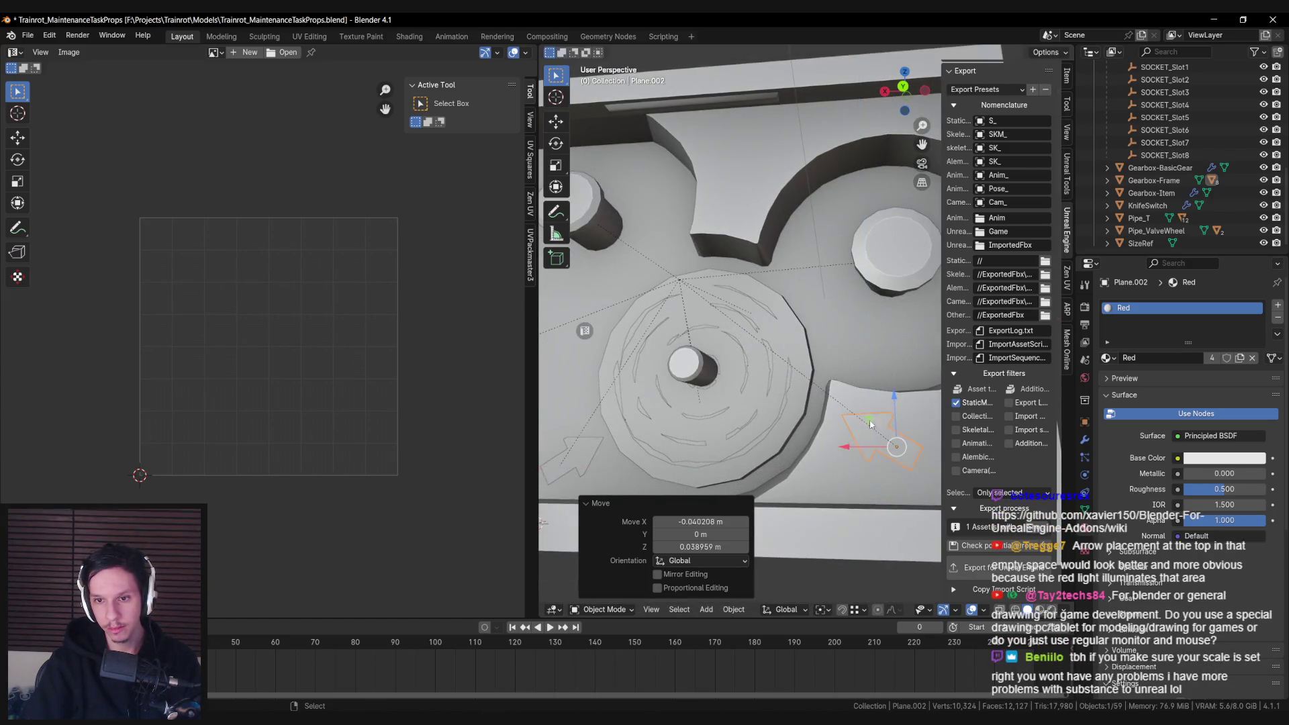
- Tilt the arrow copy 8° and place a third arrow copy near the top gap
right_click(825, 332)
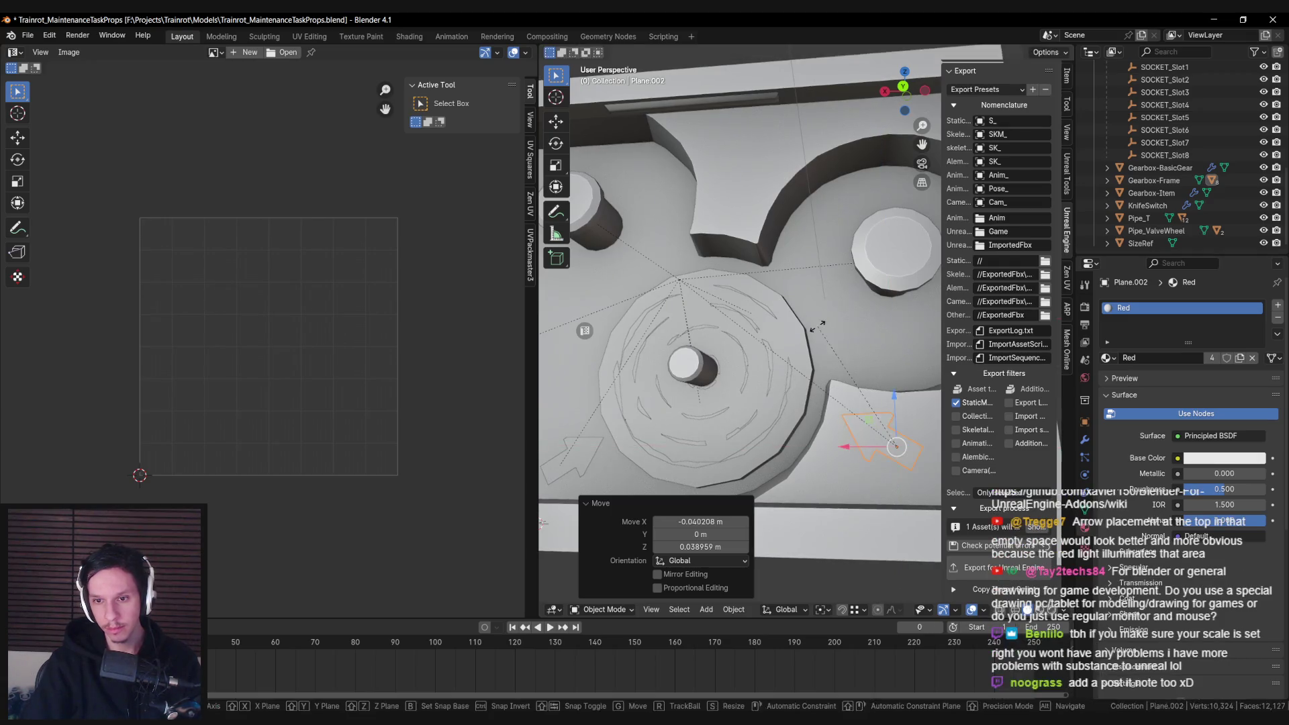
click(779, 314)
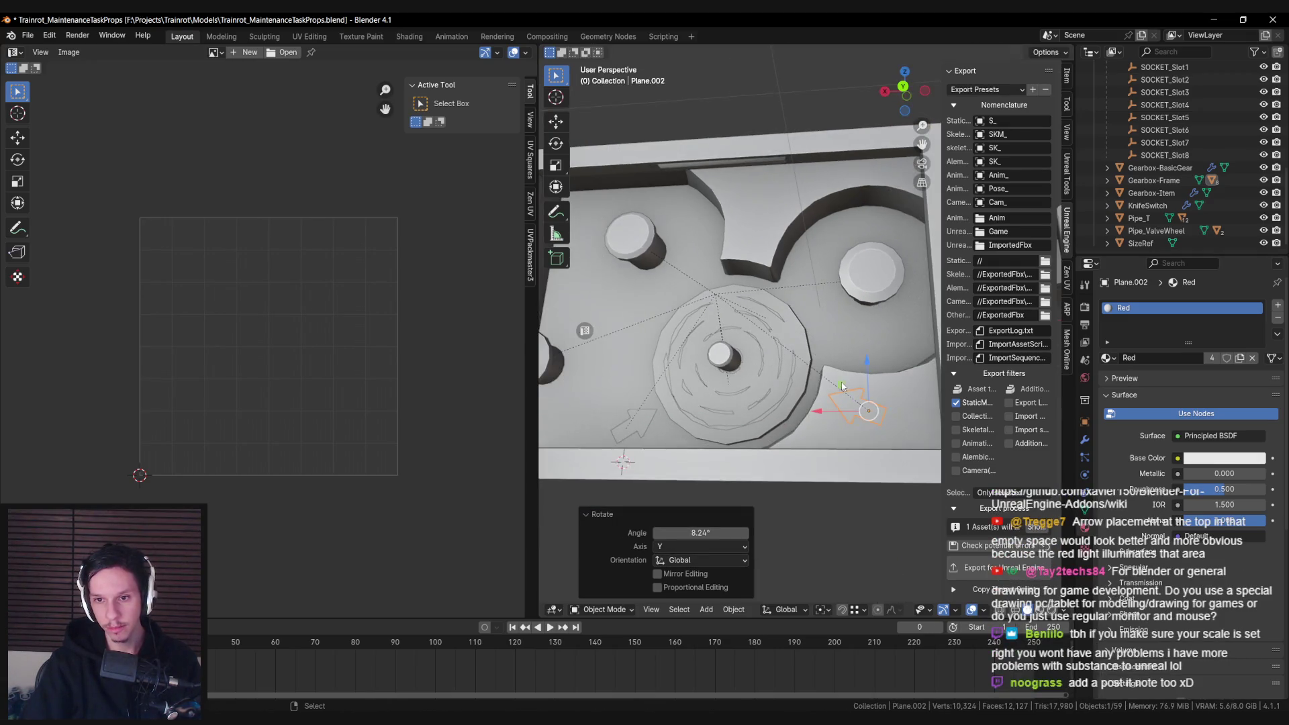
right_click(842, 388)
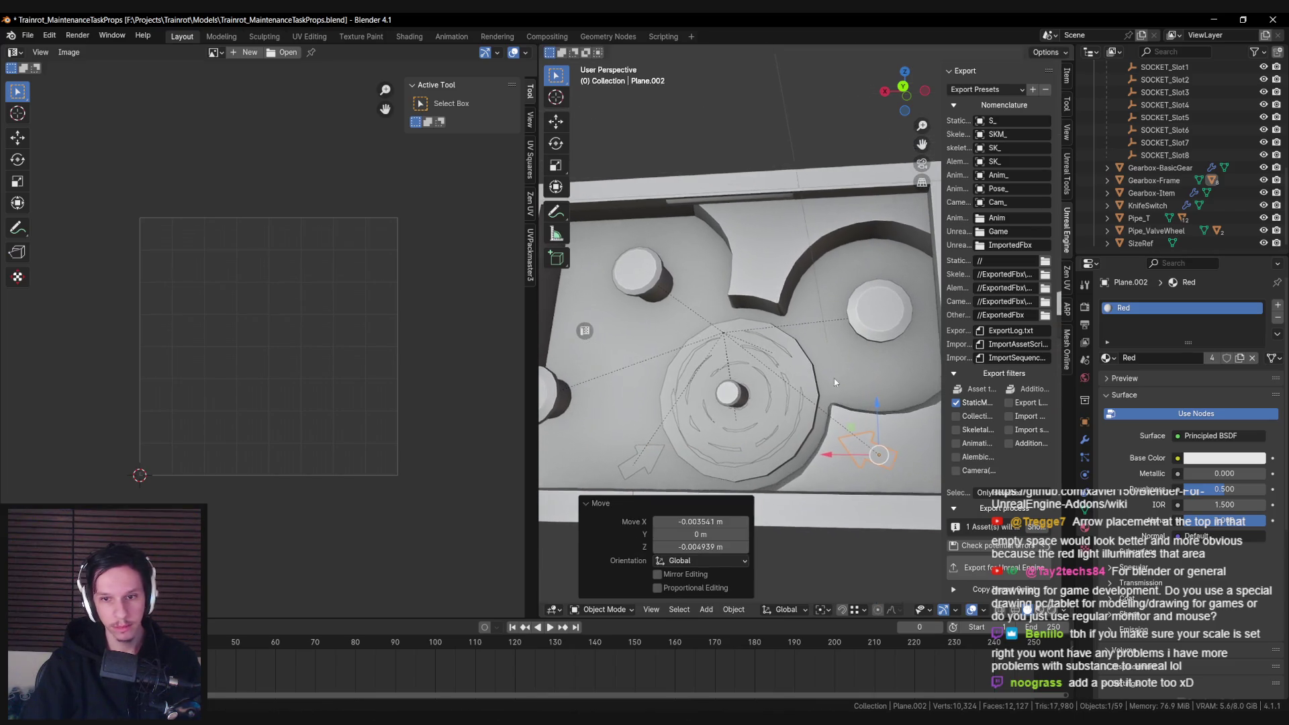
click(770, 284)
- Rotate the third arrow 20° and move it into the top notch, pointing down at the gear
key(r)
key(y)
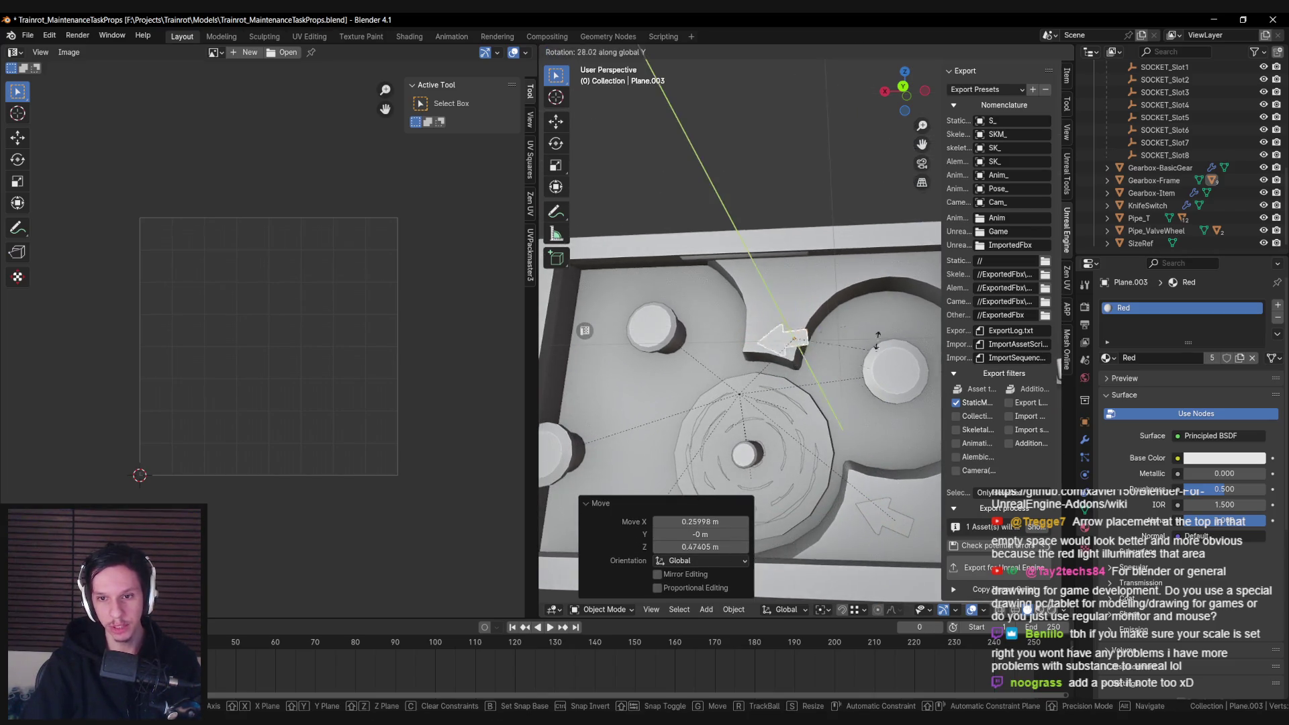
click(846, 274)
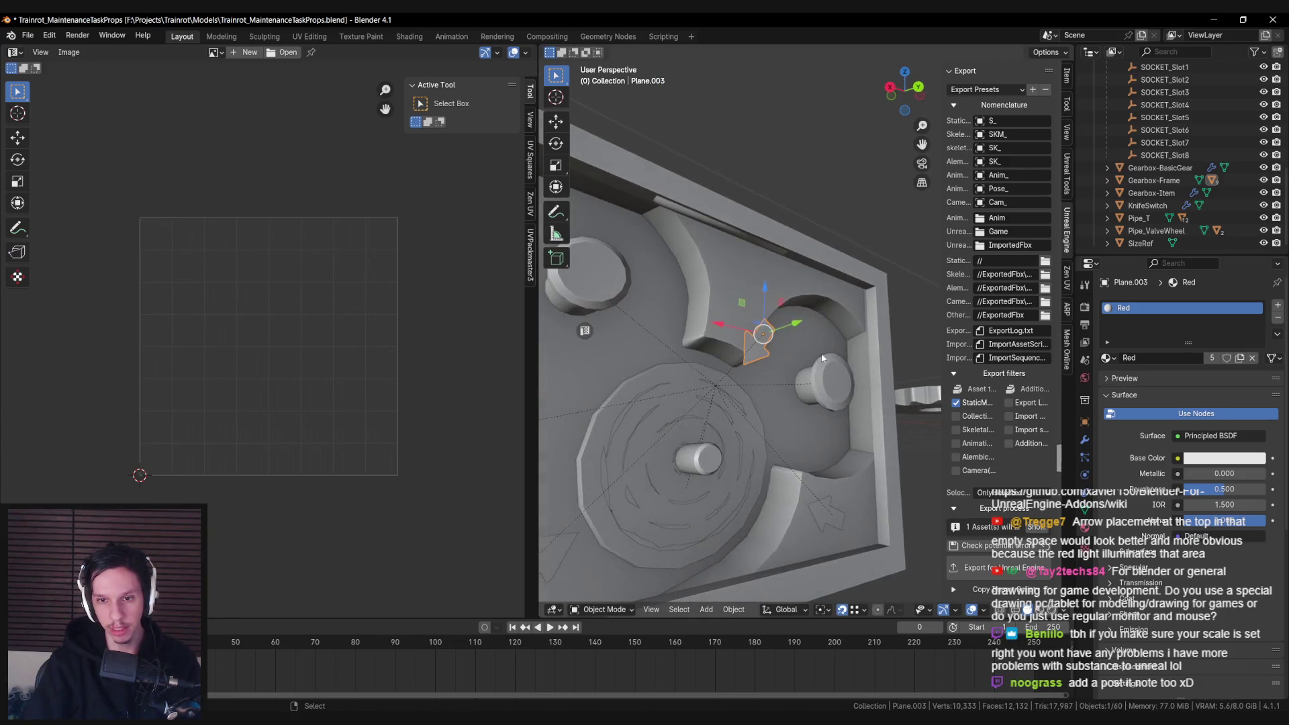
click(774, 341)
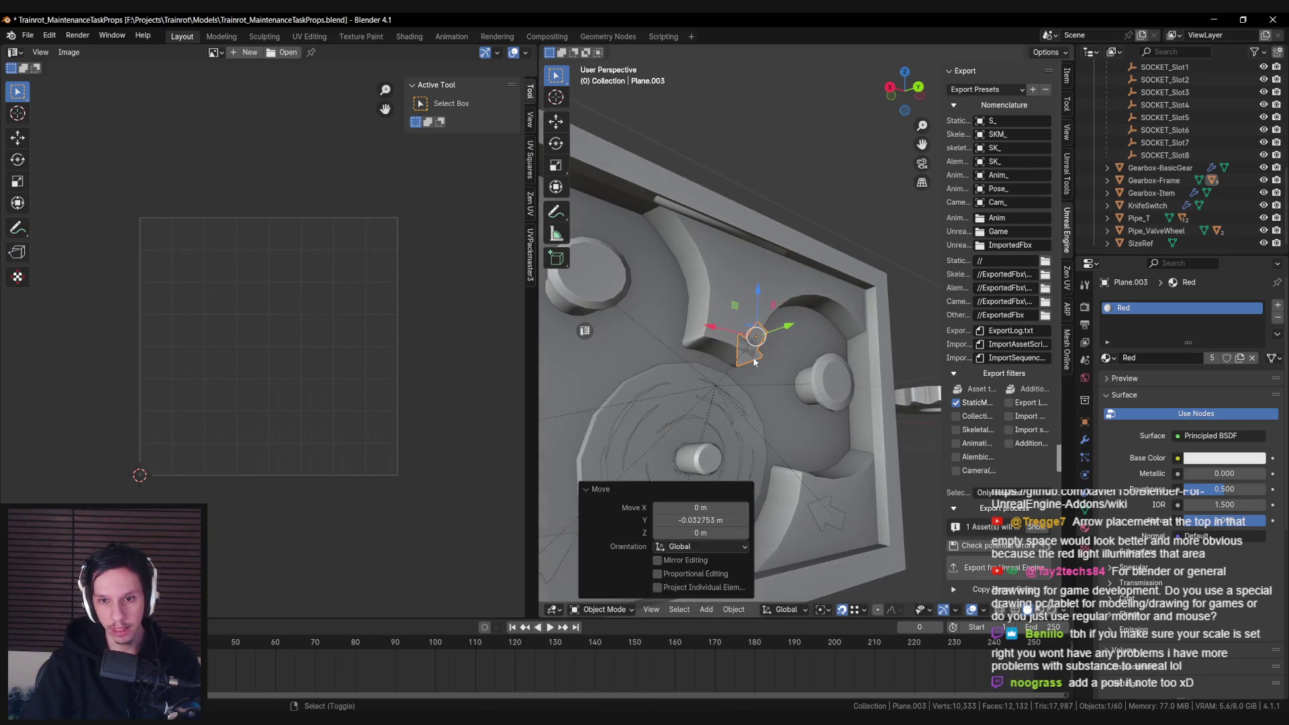
click(795, 324)
click(896, 346)
key(g)
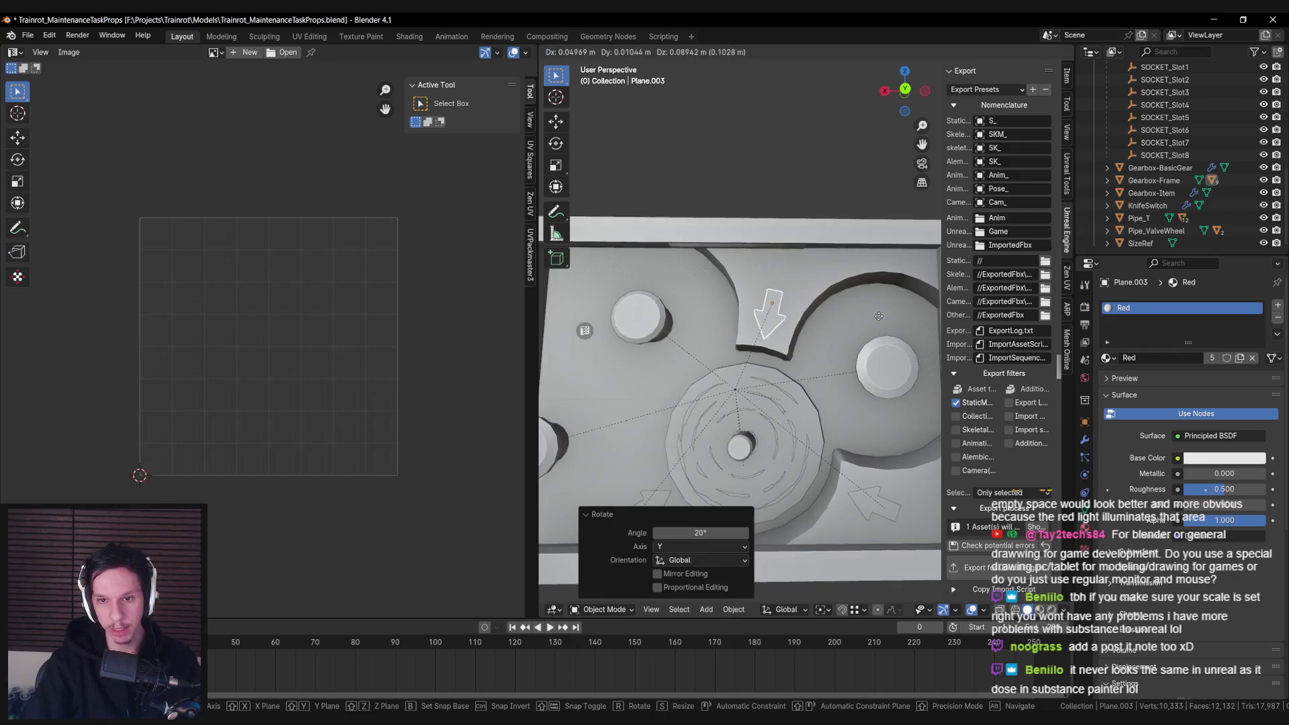
click(879, 314)
key(s)
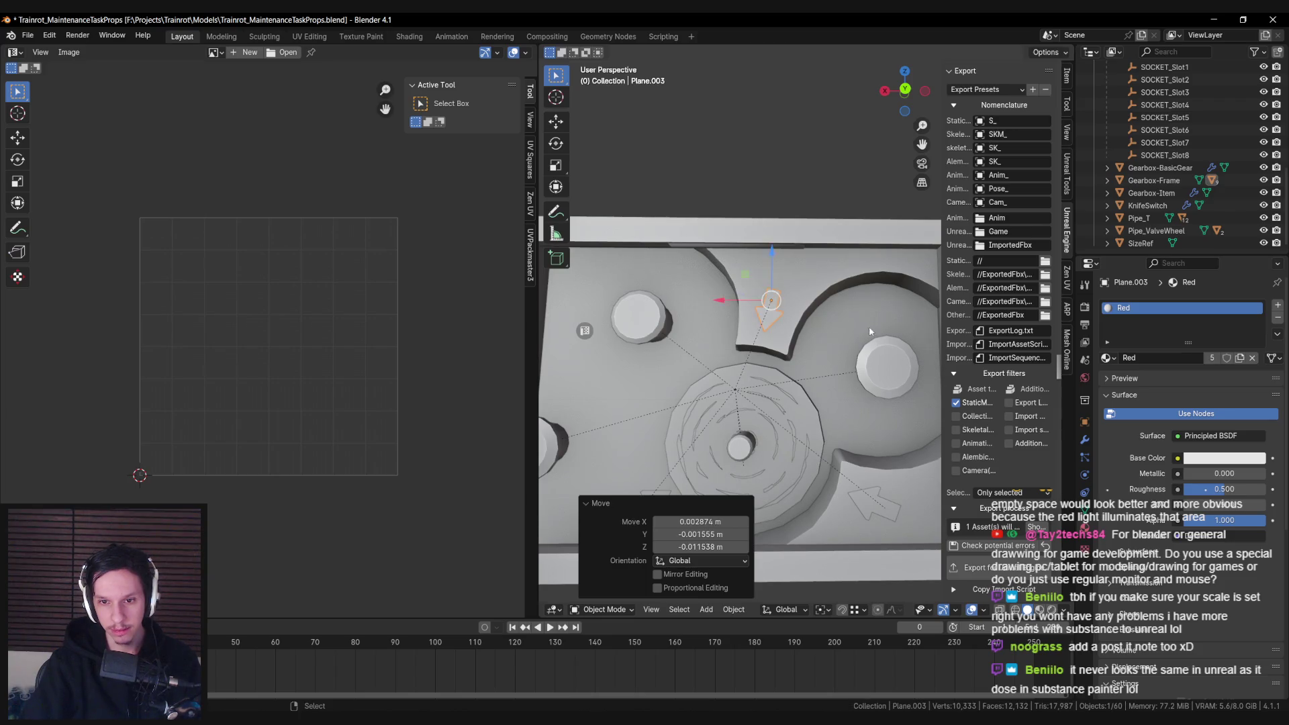
right_click(896, 347)
- Select the Gearbox-Frame object for export
scroll(851, 360, down, 3)
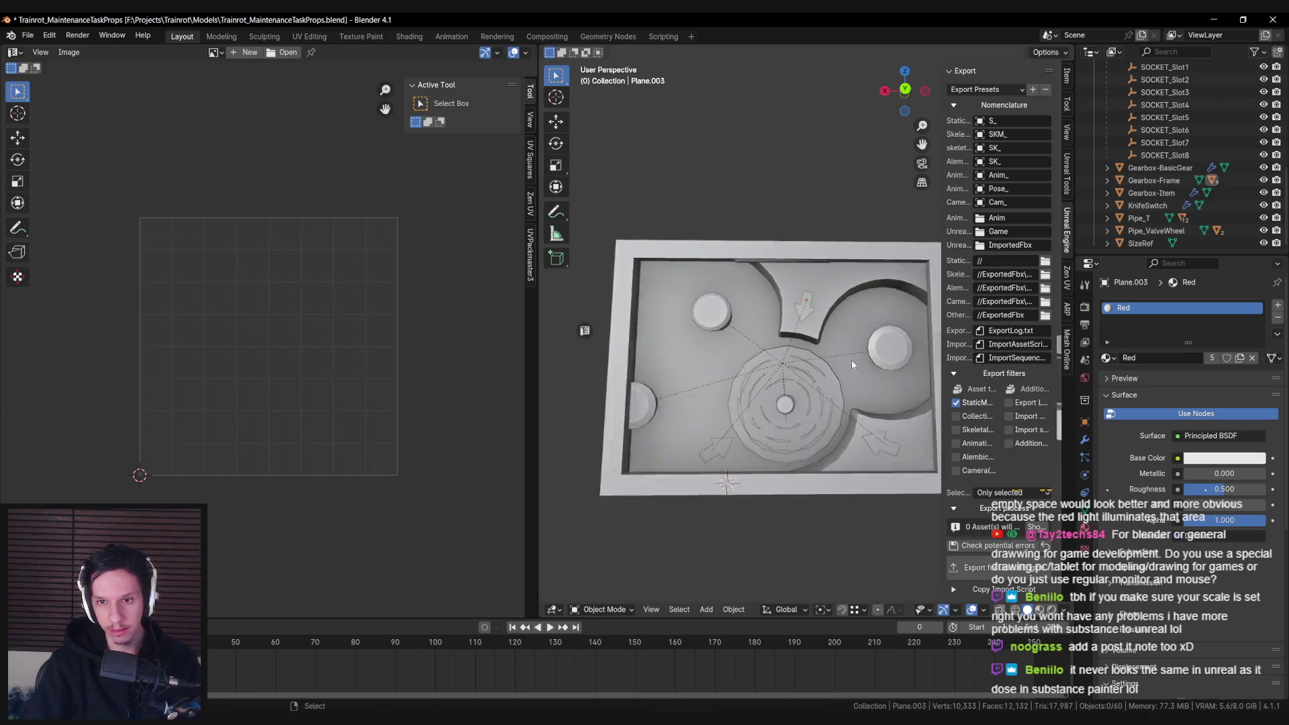
scroll(779, 405, down, 2)
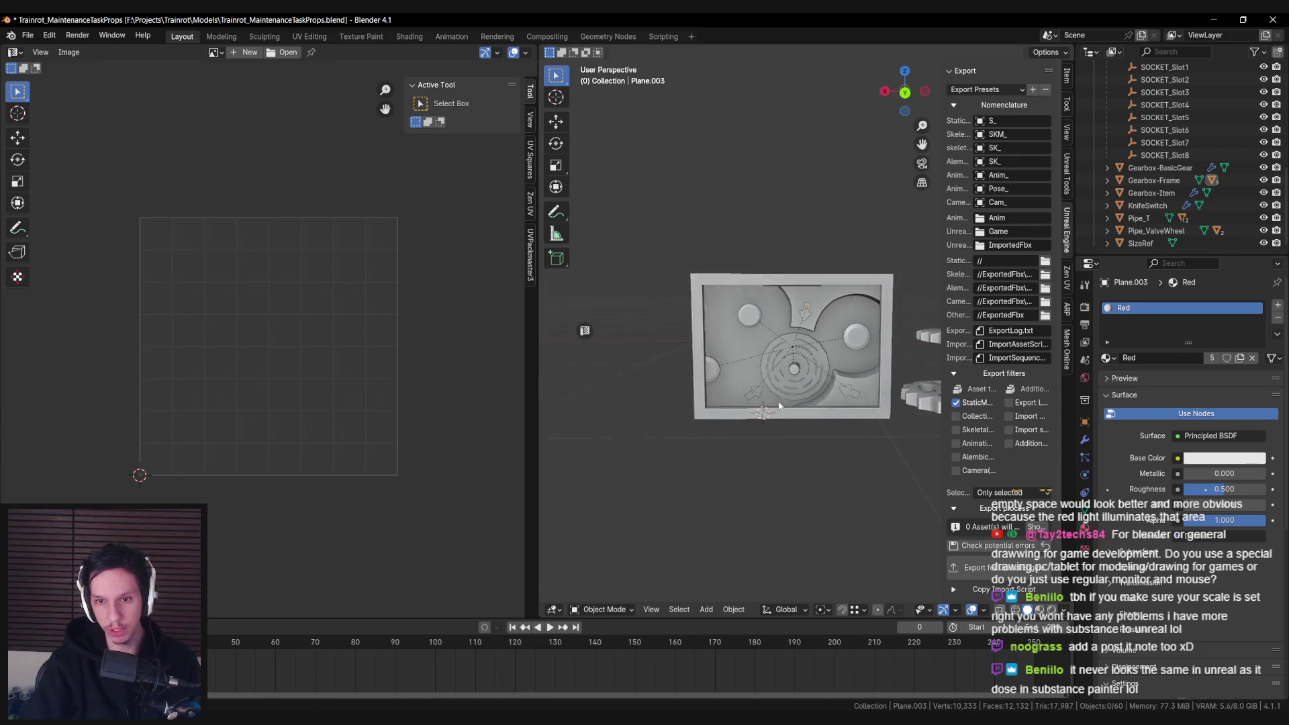
click(801, 306)
scroll(800, 306, up, 1)
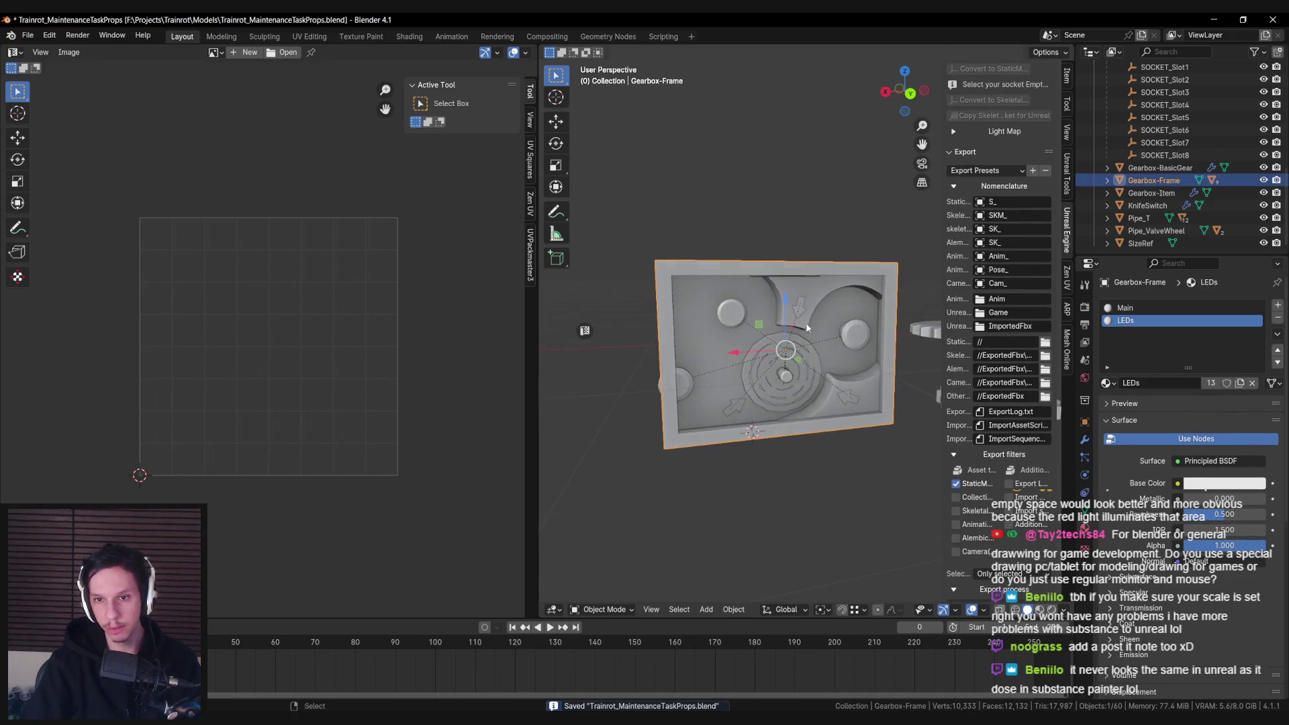
- Reimport the S_Gearbox-Frame static mesh in Unreal to pick up the new arrows
mouse_move(329, 719)
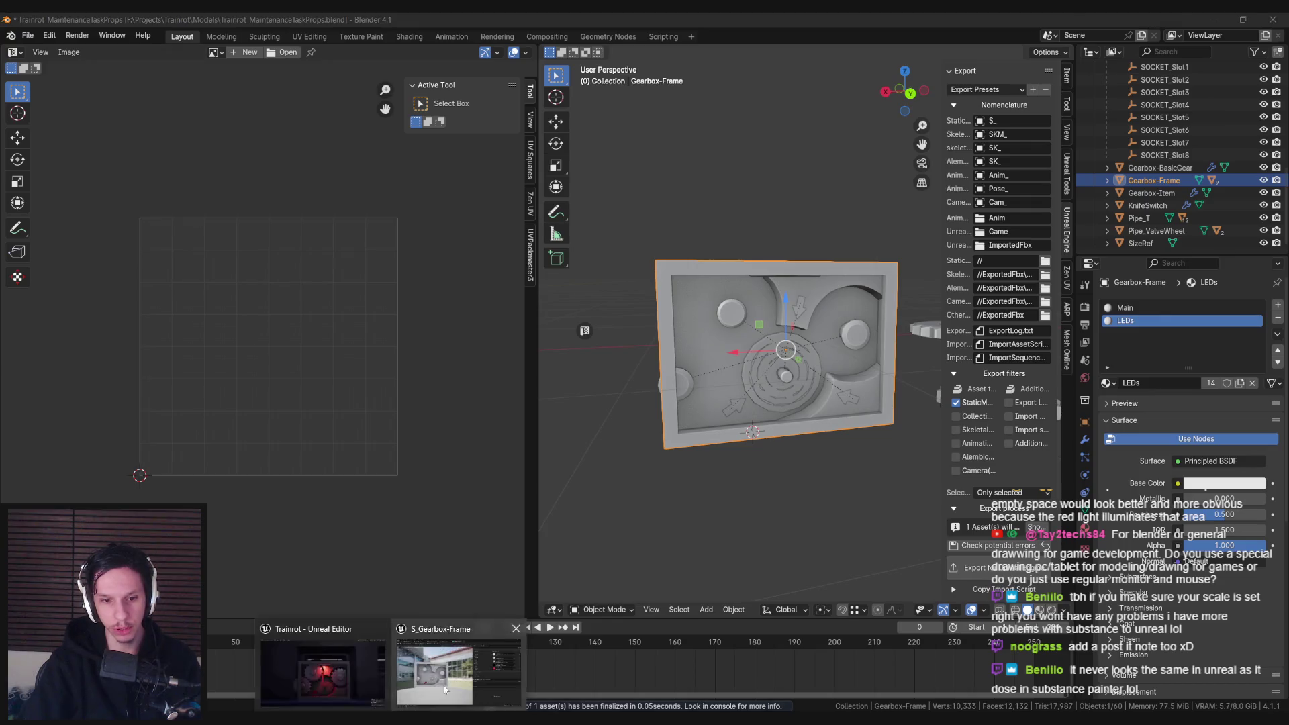
click(461, 671)
click(117, 66)
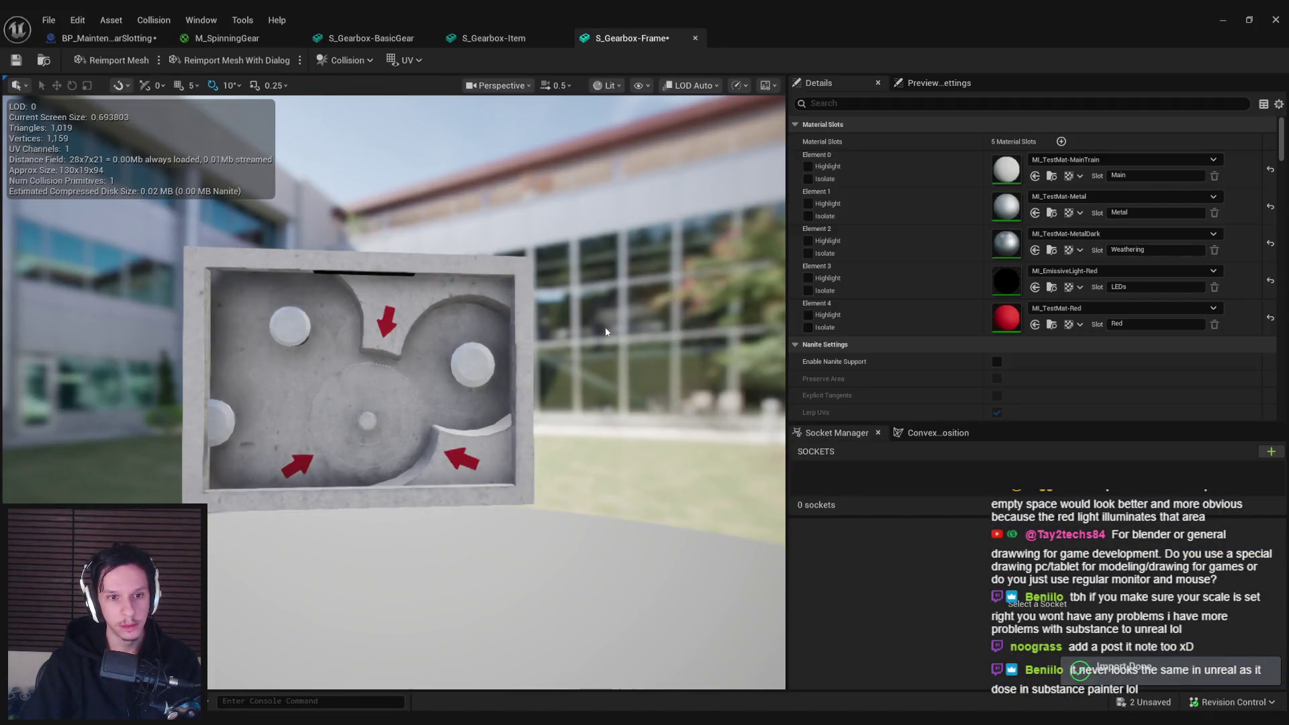
- Minimize the mesh editor and inspect the red-arrowed gearbox in the level viewport
click(1226, 24)
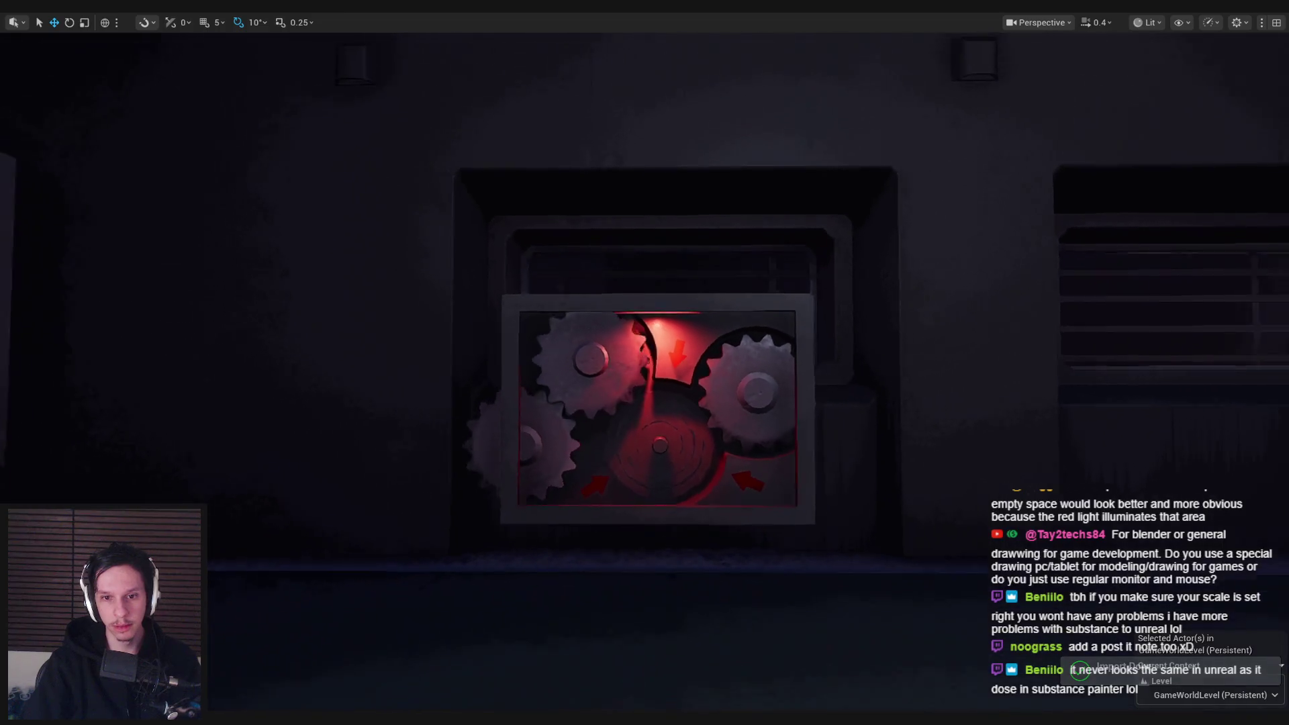
scroll(644, 362, up, 5)
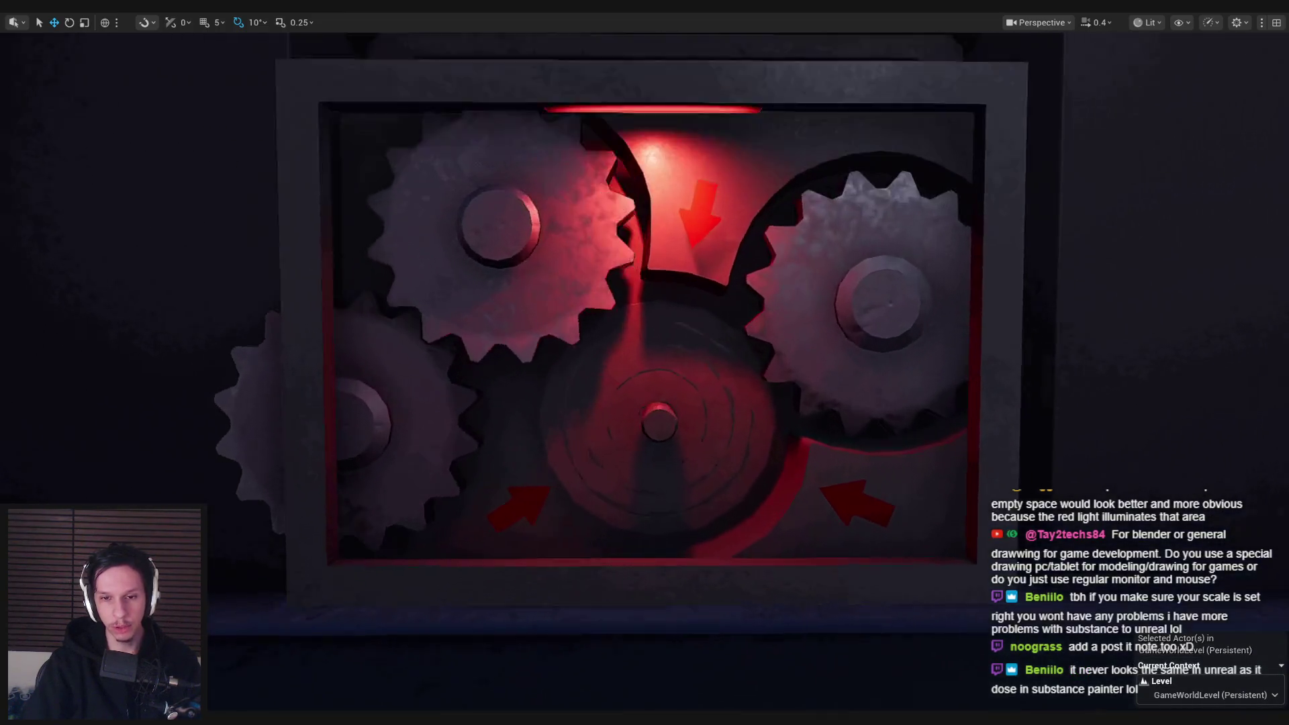
scroll(644, 362, down, 3)
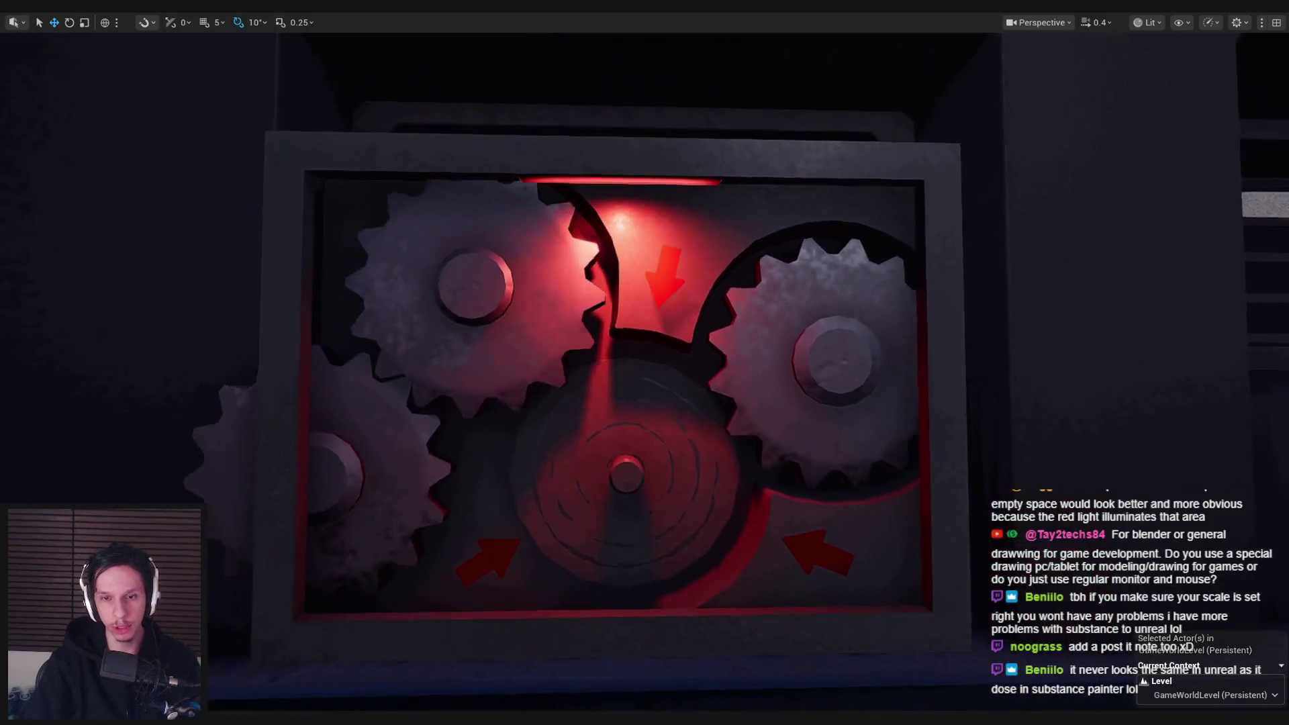
key(F11)
scroll(725, 253, up, 3)
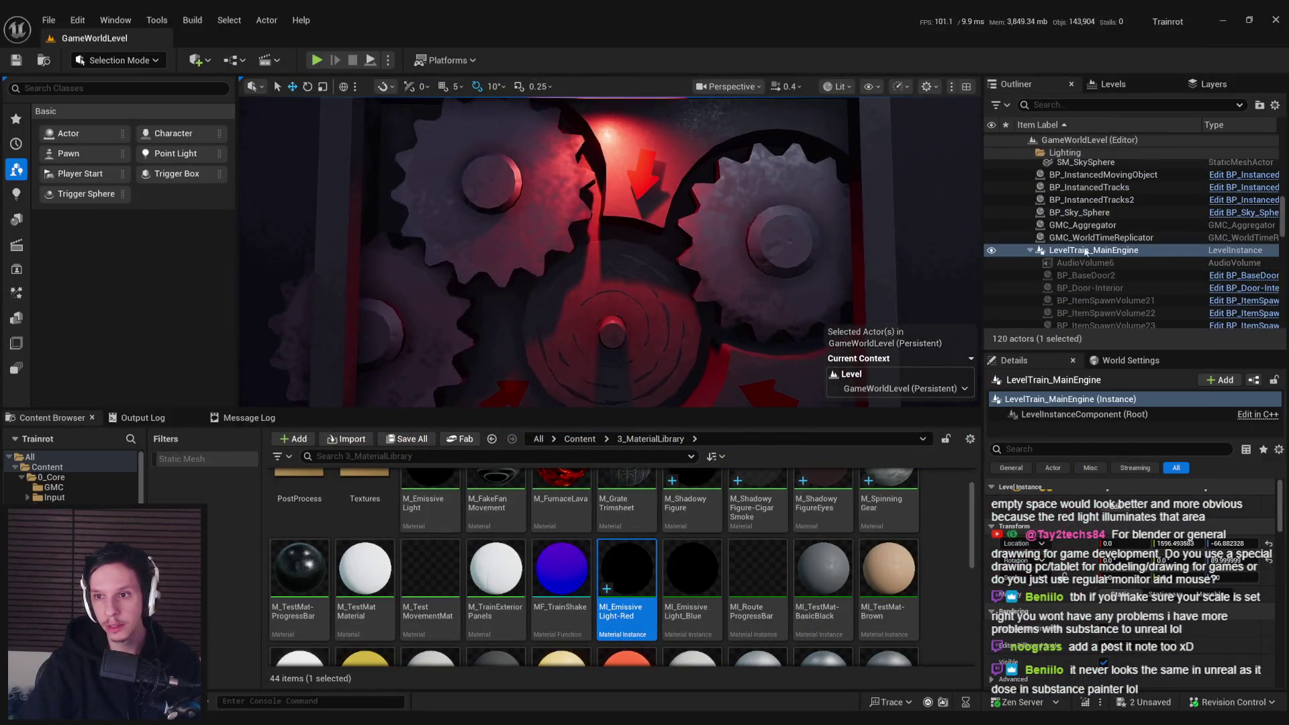
click(474, 658)
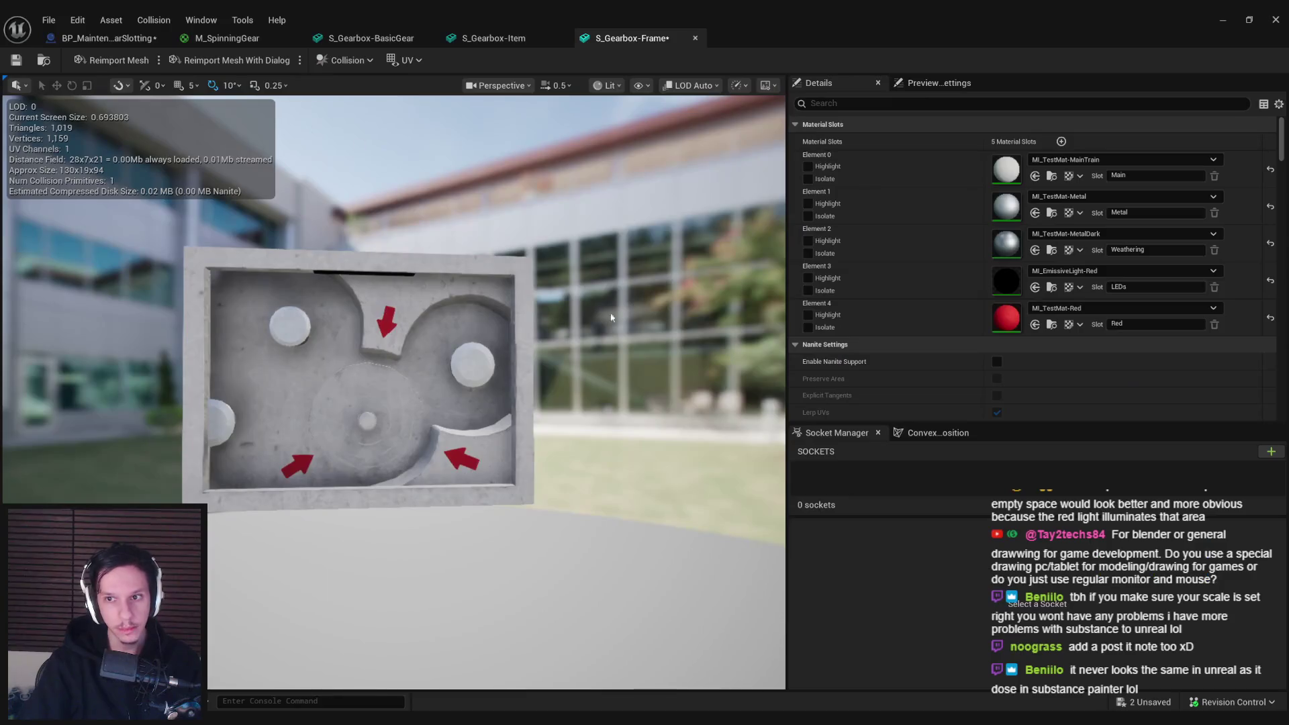
scroll(1135, 289, down, 10)
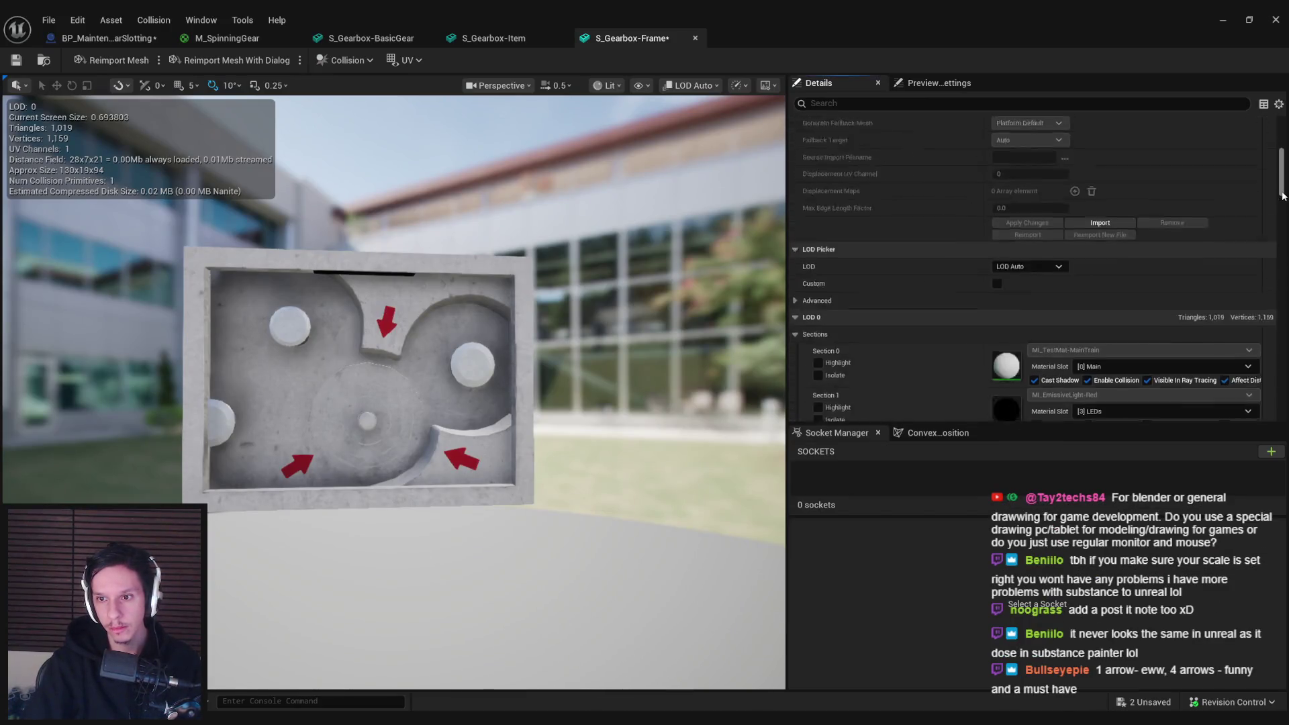
click(1035, 337)
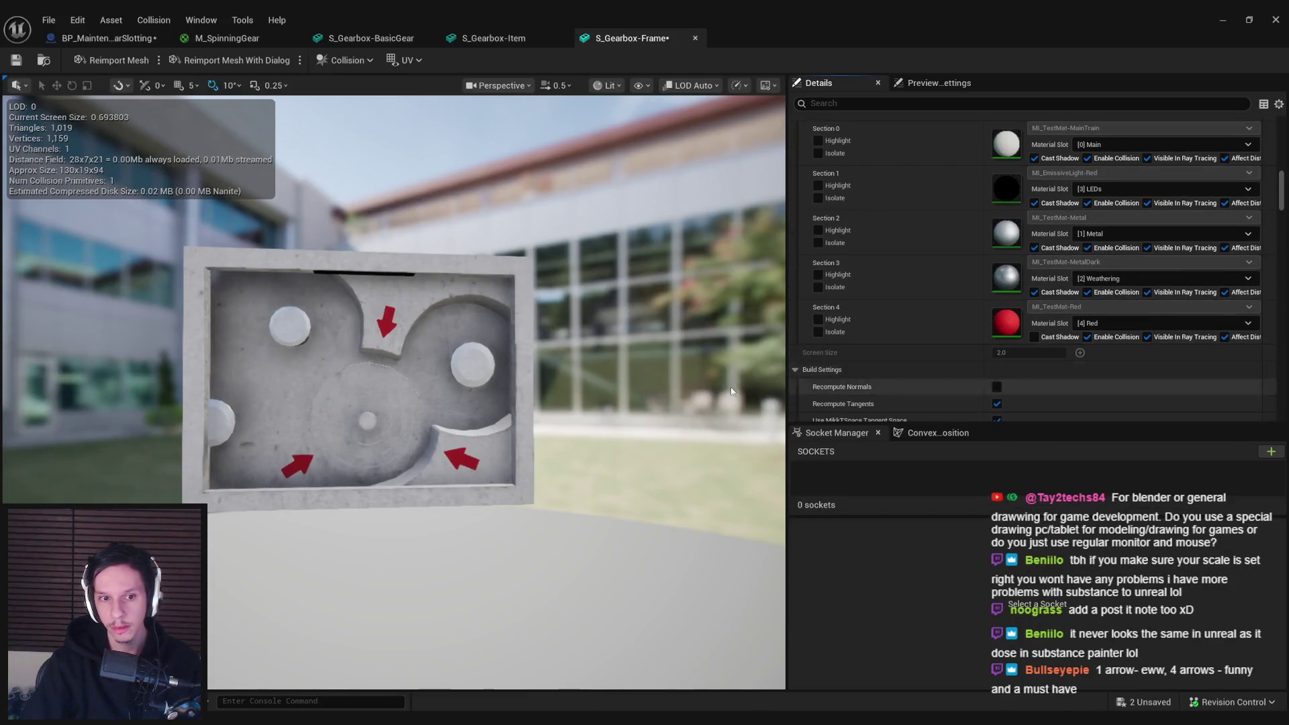
click(1222, 19)
scroll(609, 252, up, 10)
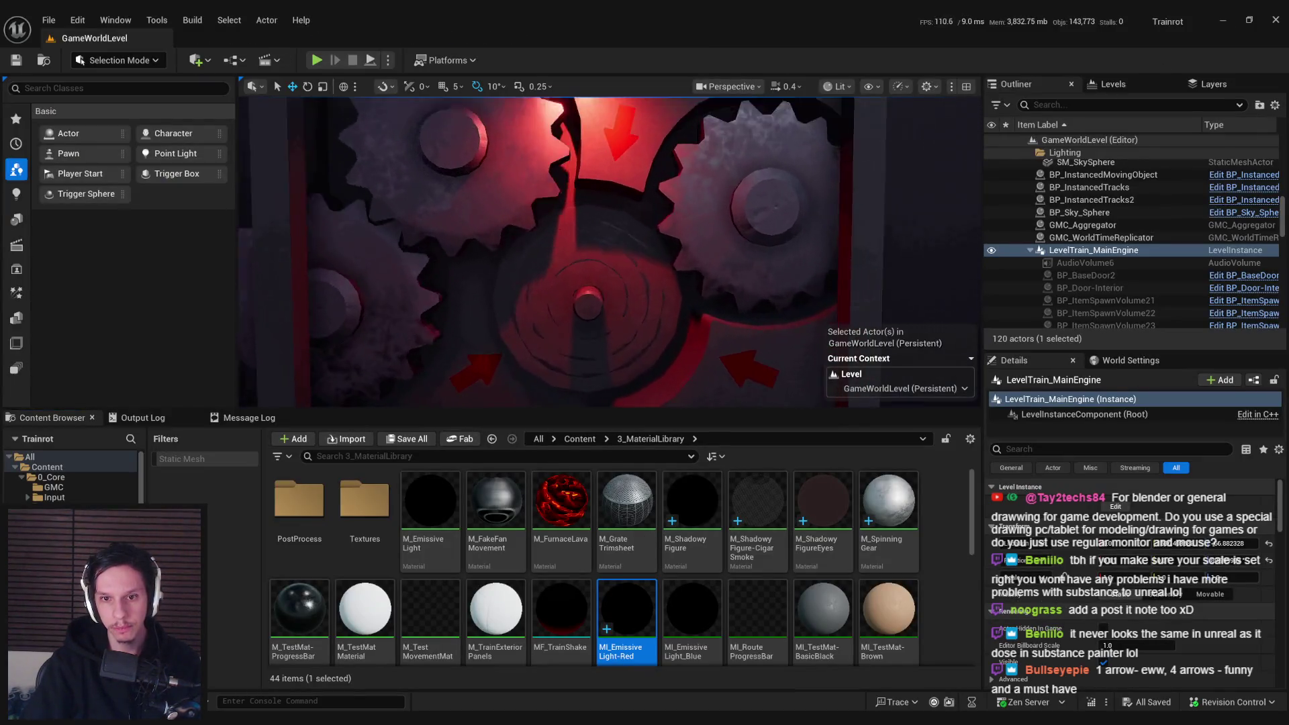
scroll(609, 251, down, 3)
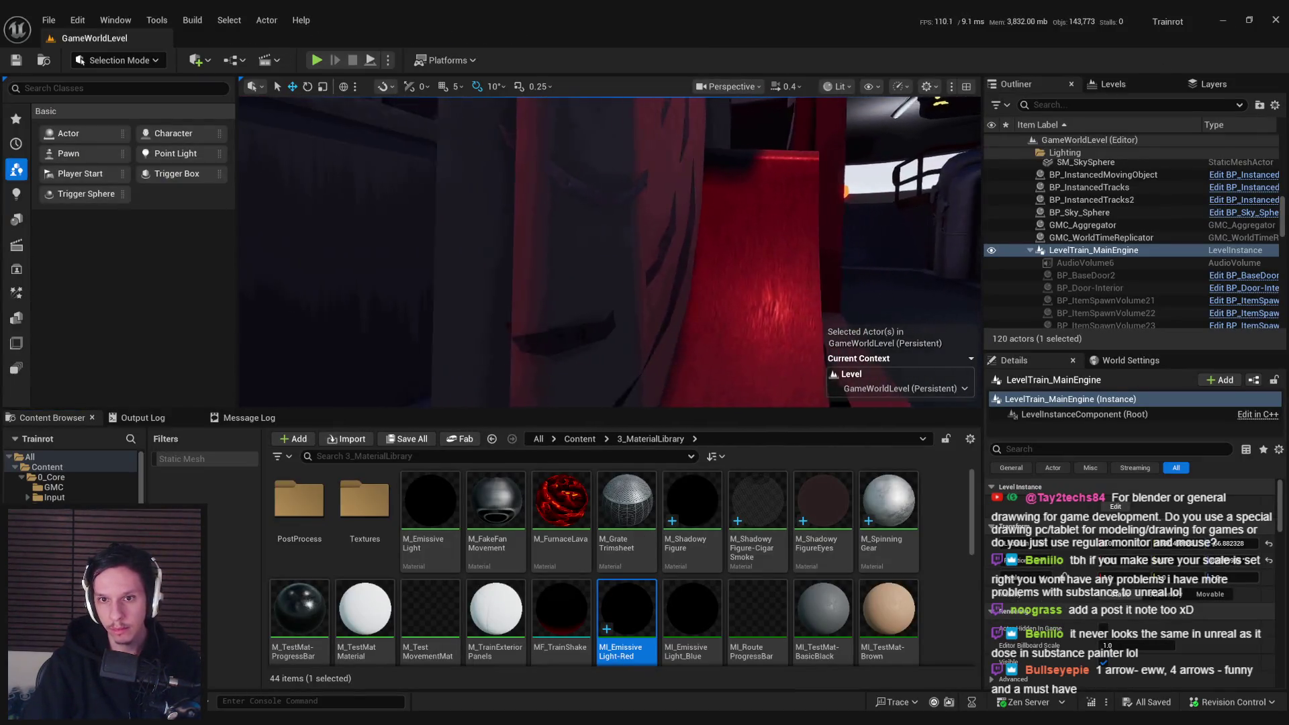
scroll(609, 252, up, 4)
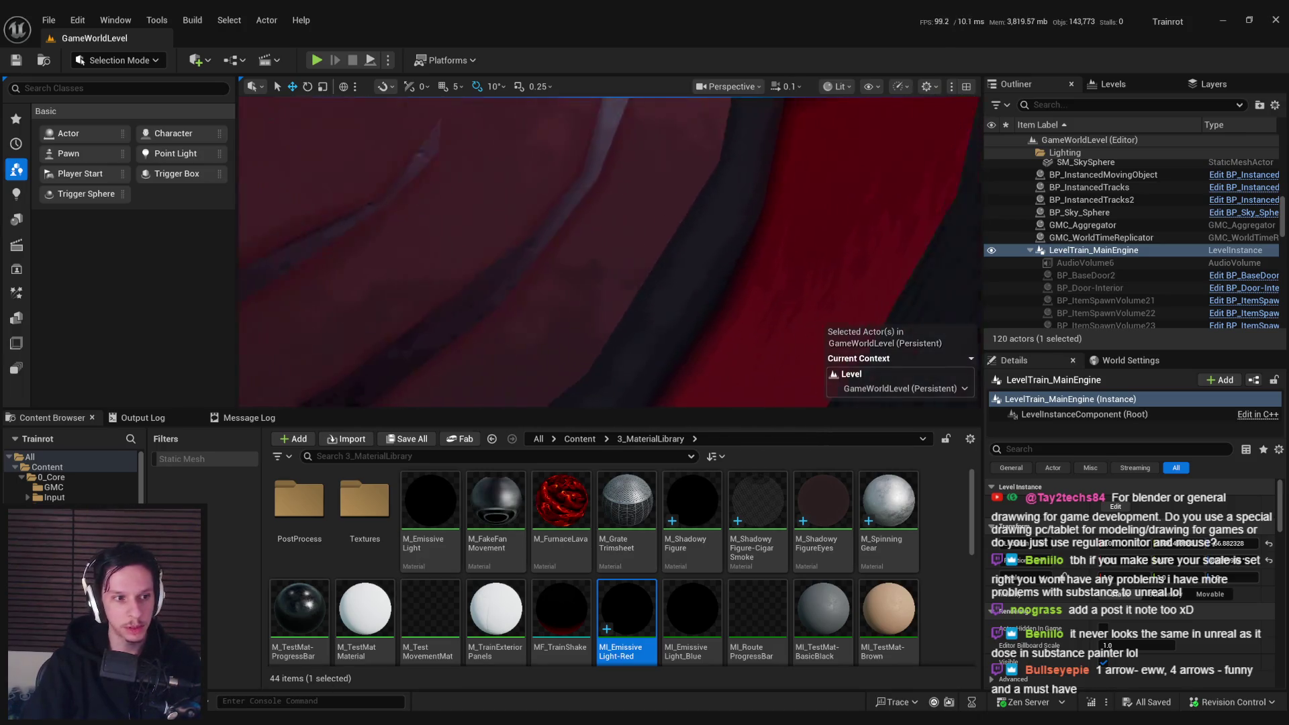
scroll(609, 252, down, 5)
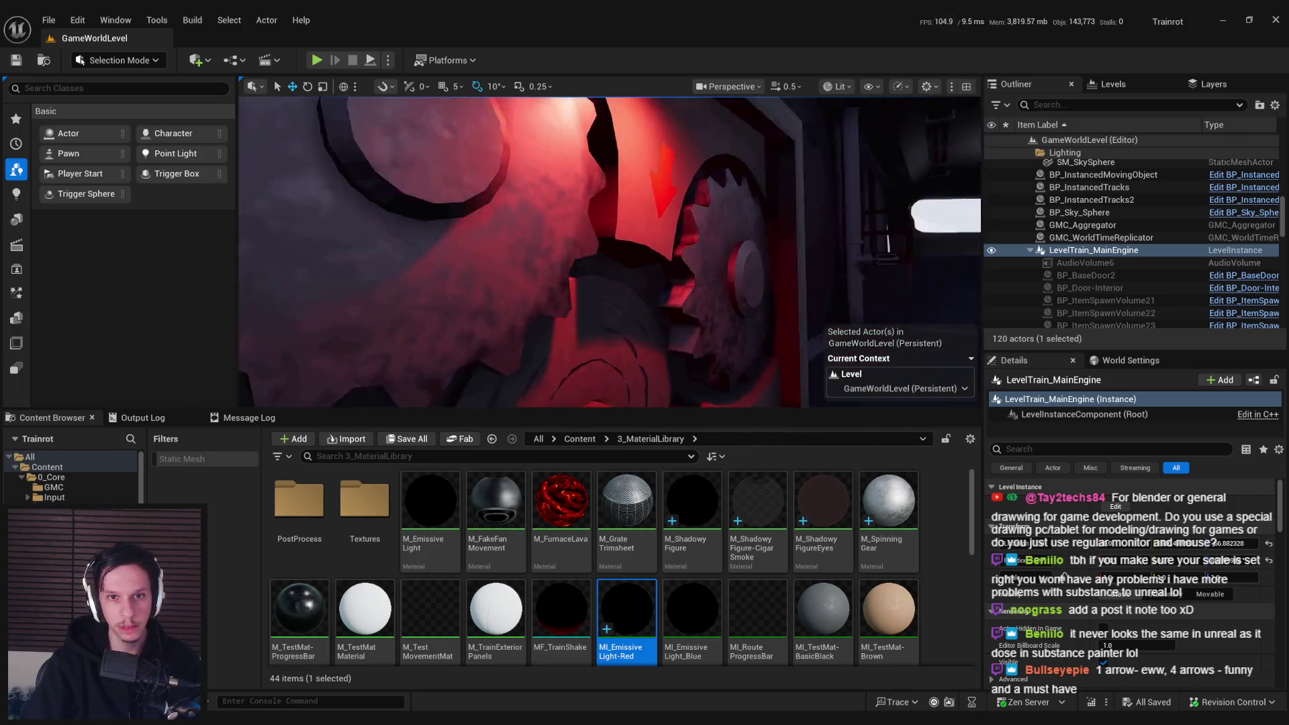
- Back in Blender, reposition the arrow piece above the top gear
key(alt+Tab)
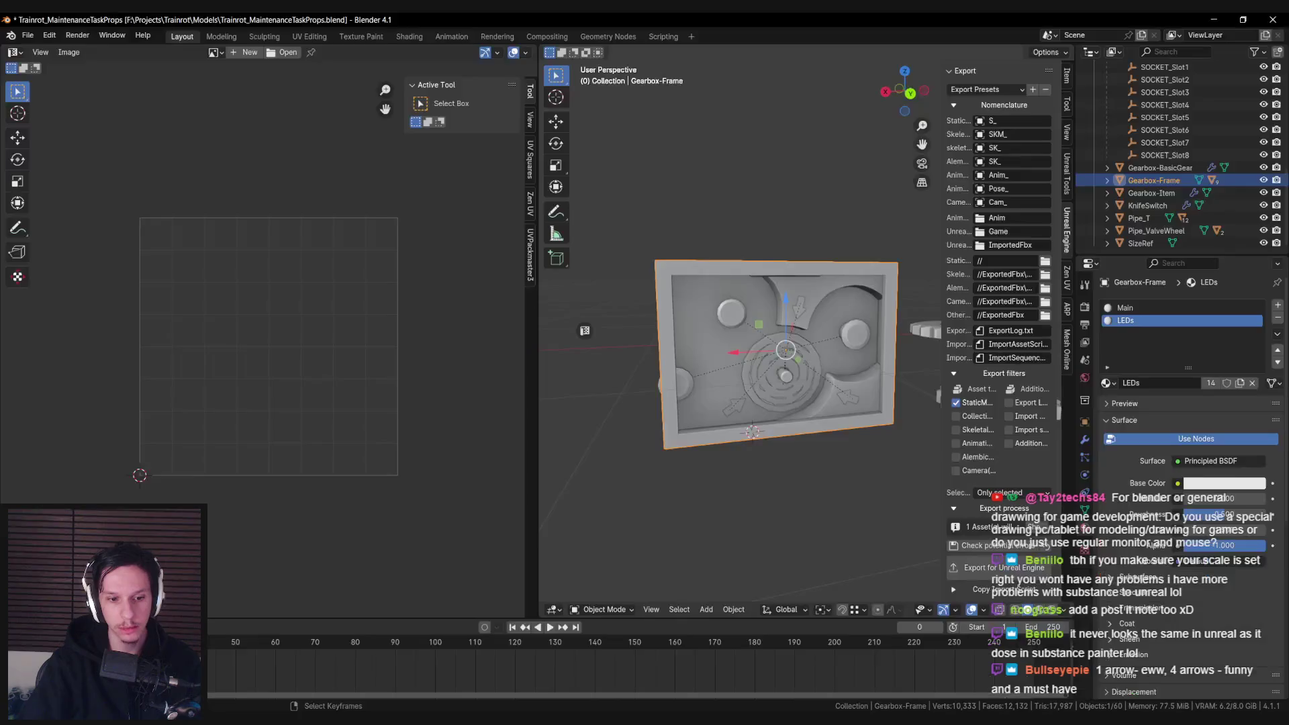
scroll(670, 308, up, 4)
key(Tab)
key(Tab)
click(725, 248)
scroll(769, 249, up, 3)
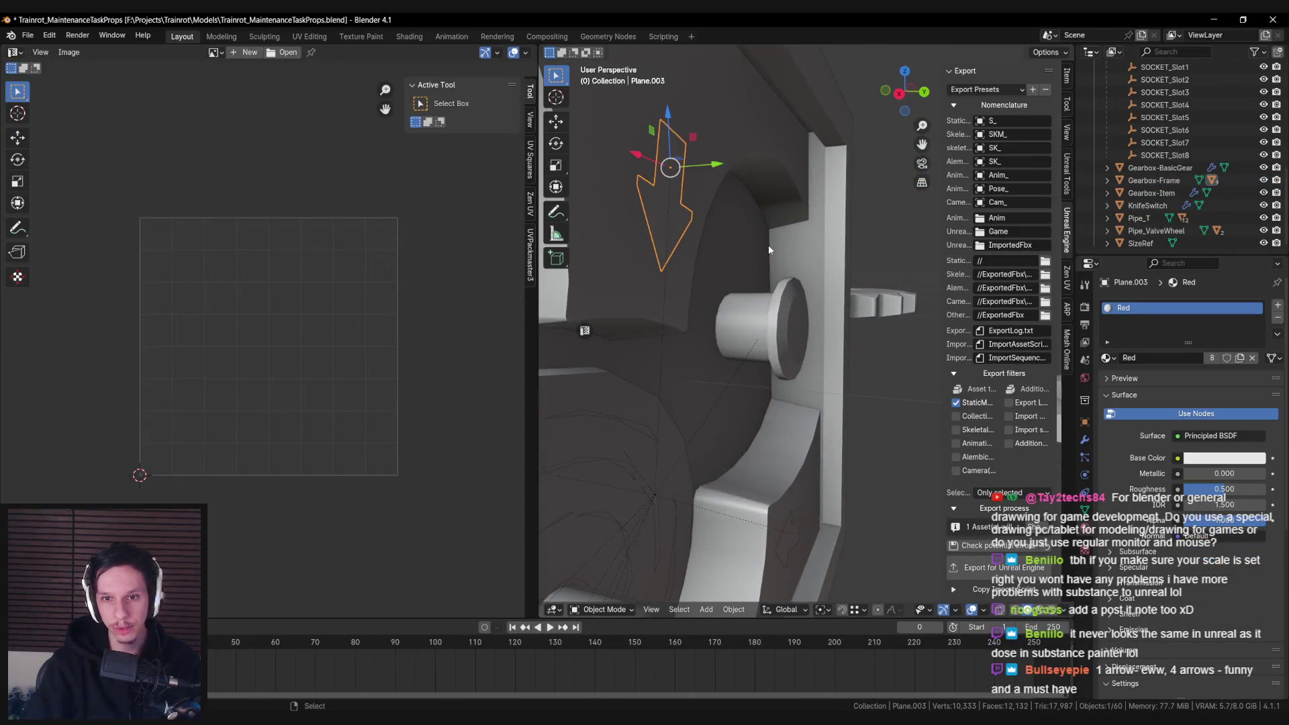
click(684, 333)
scroll(812, 300, up, 3)
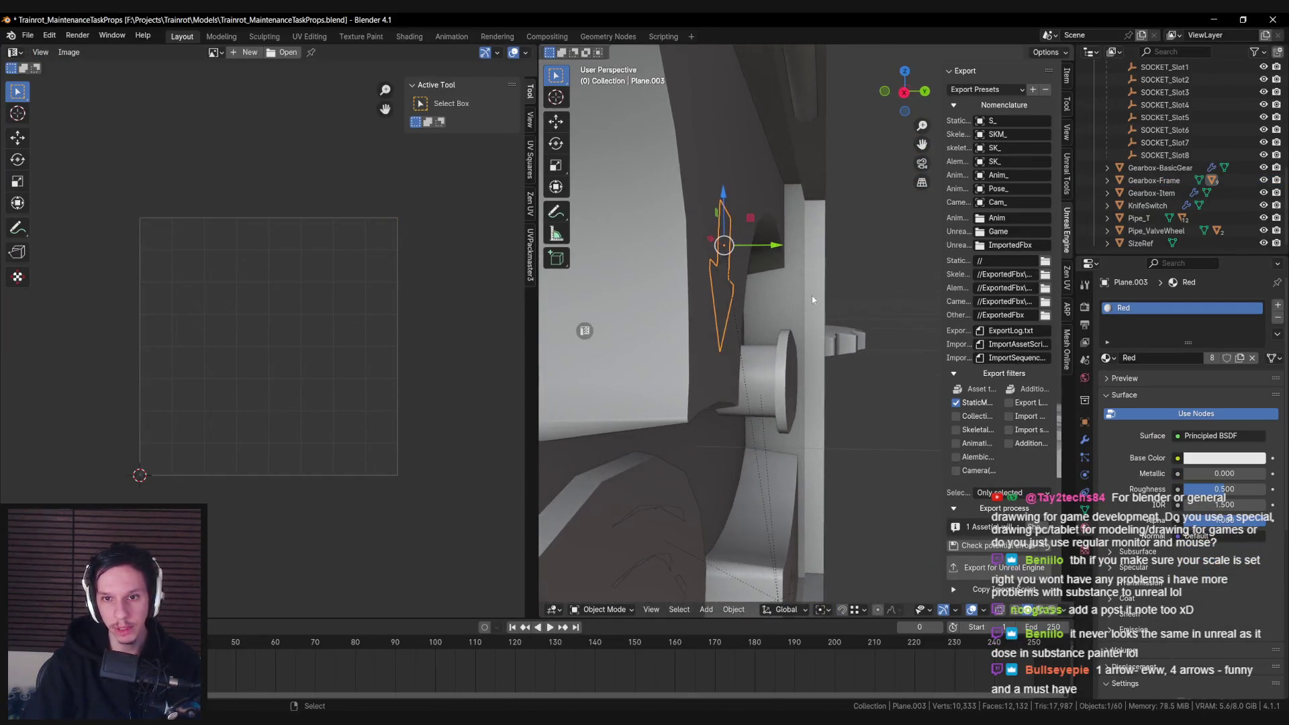
click(773, 245)
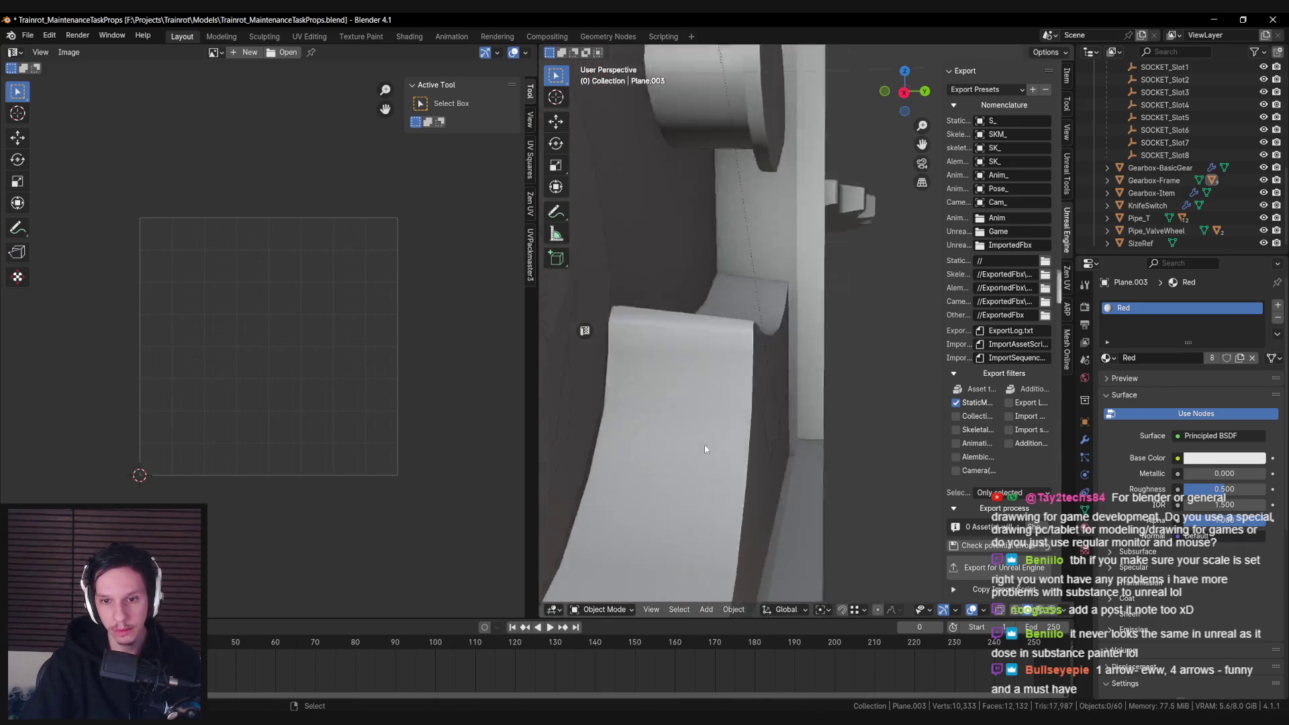
- Move the lower arrow piece on the frame edge and save the blend file
click(818, 389)
click(818, 389)
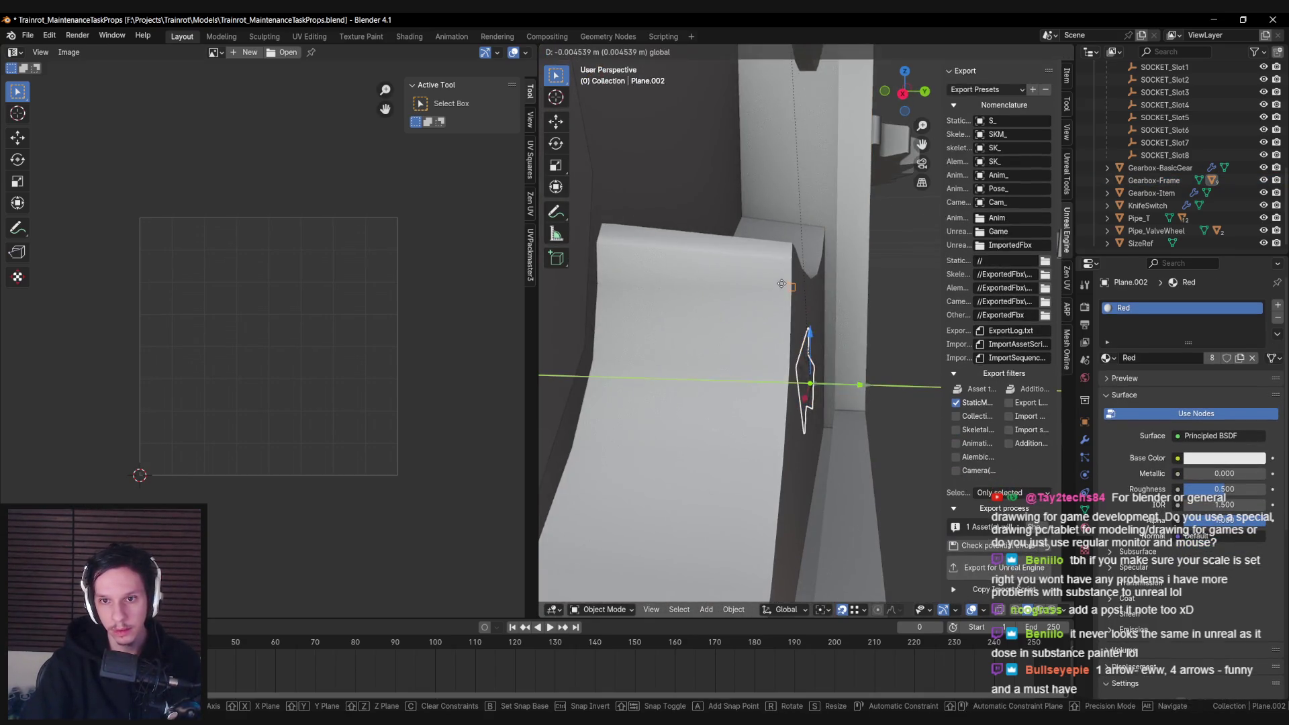
click(870, 384)
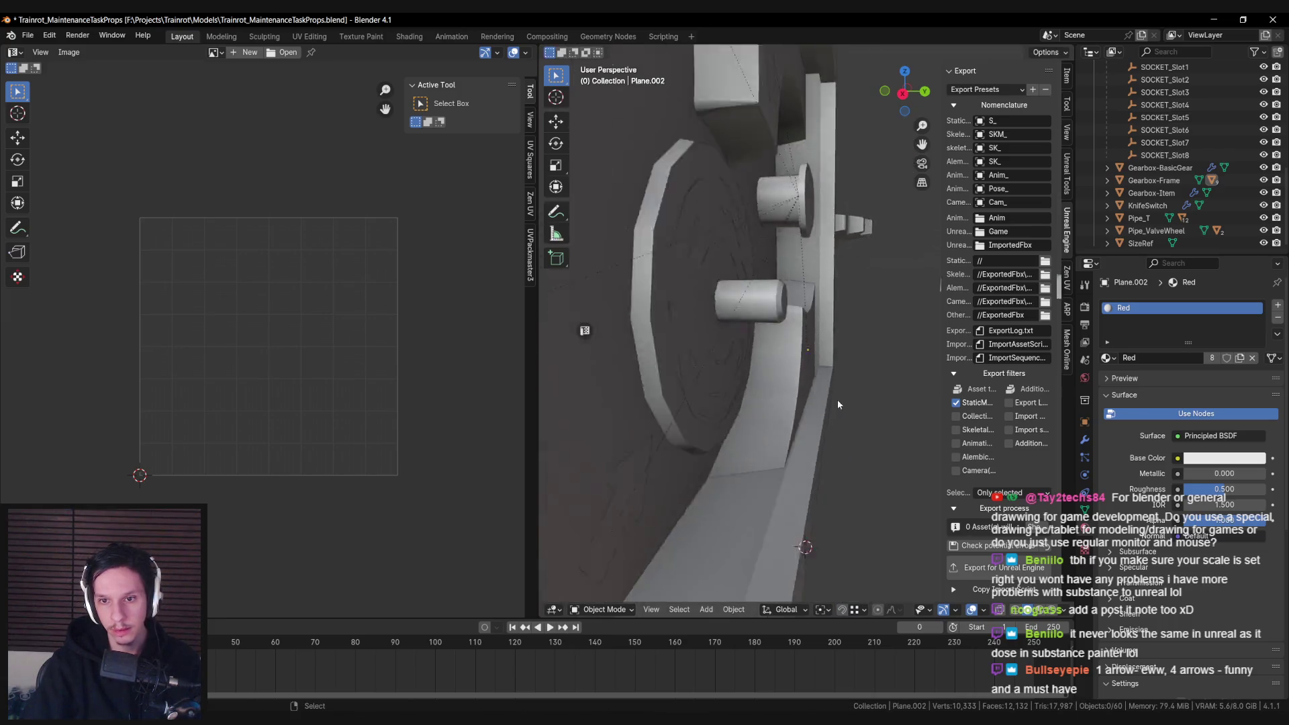
key(ctrl+s)
scroll(634, 408, down, 2)
- Select the whole gearbox frame and return to Unreal's S_Gearbox-Frame mesh editor
click(911, 246)
scroll(990, 554, down, 3)
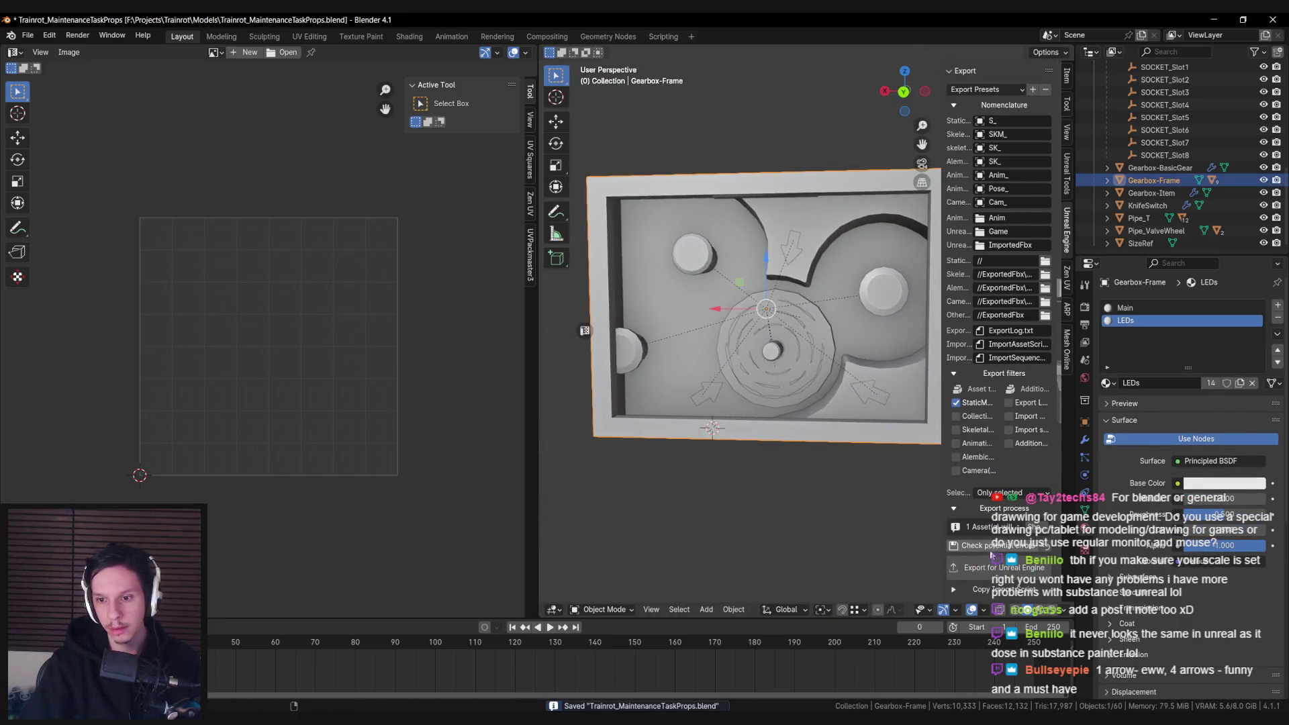
mouse_move(396, 717)
click(393, 671)
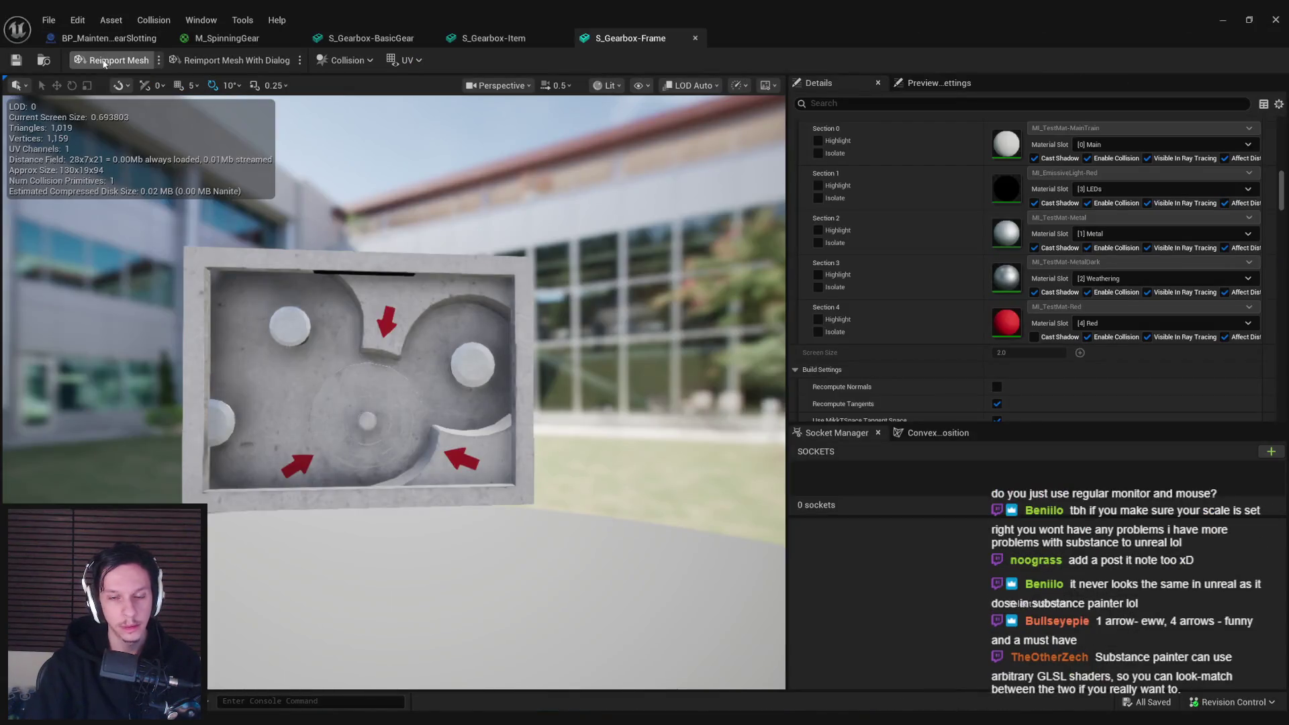
- Reimport the updated gearbox frame mesh and start a full-screen Play session
click(1222, 20)
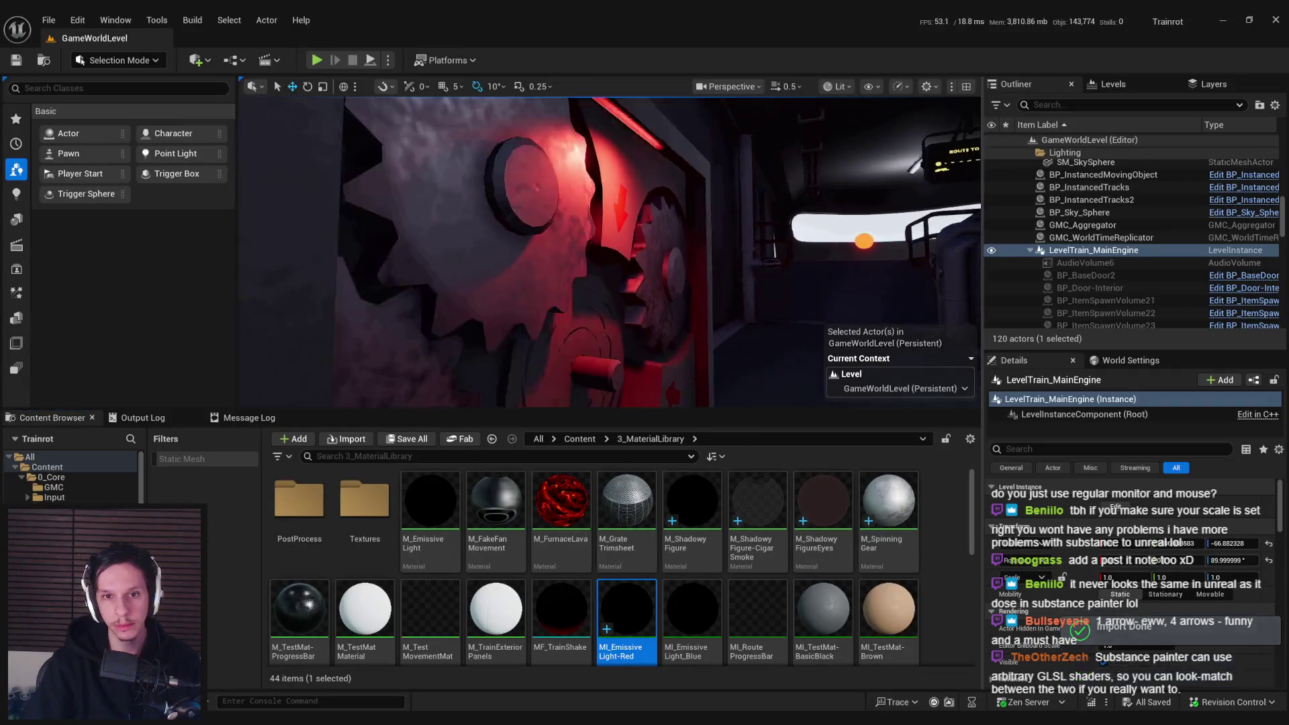
drag(684, 258, 684, 258)
click(317, 61)
key(F11)
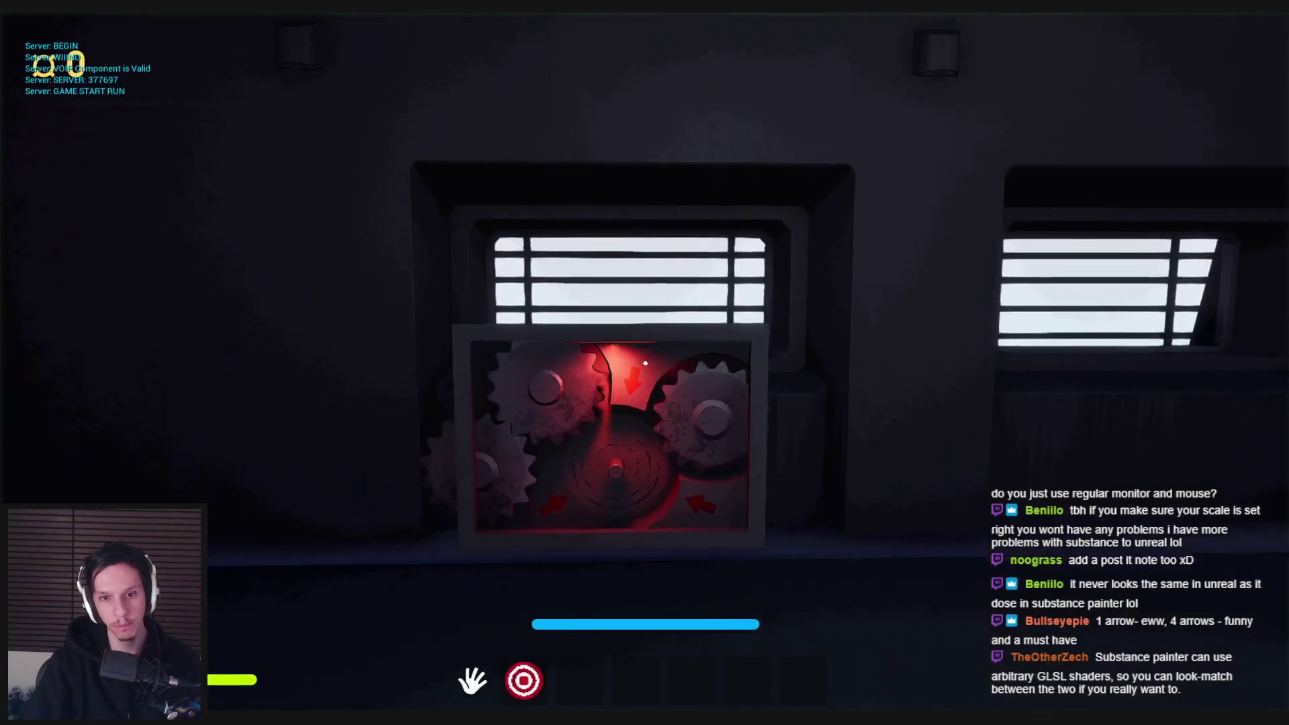
- Walk back and forth in front of the gearbox to inspect it up close
key(s)
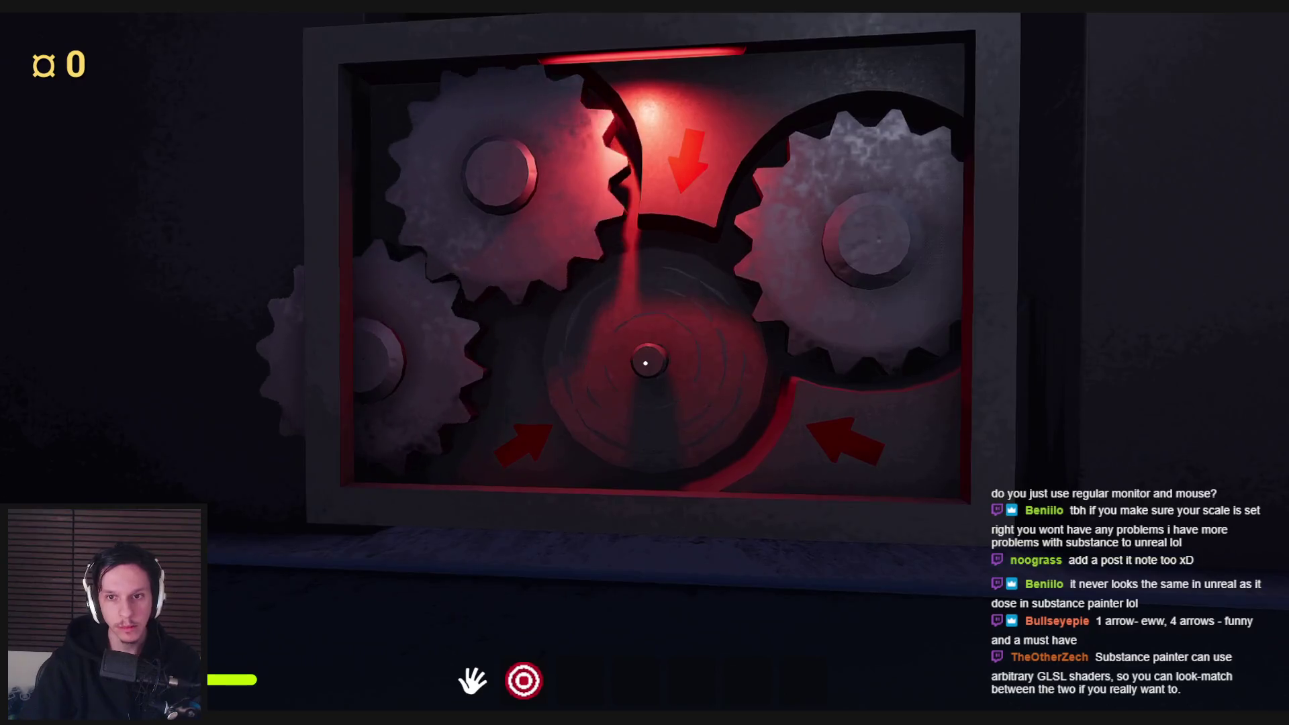
key(s)
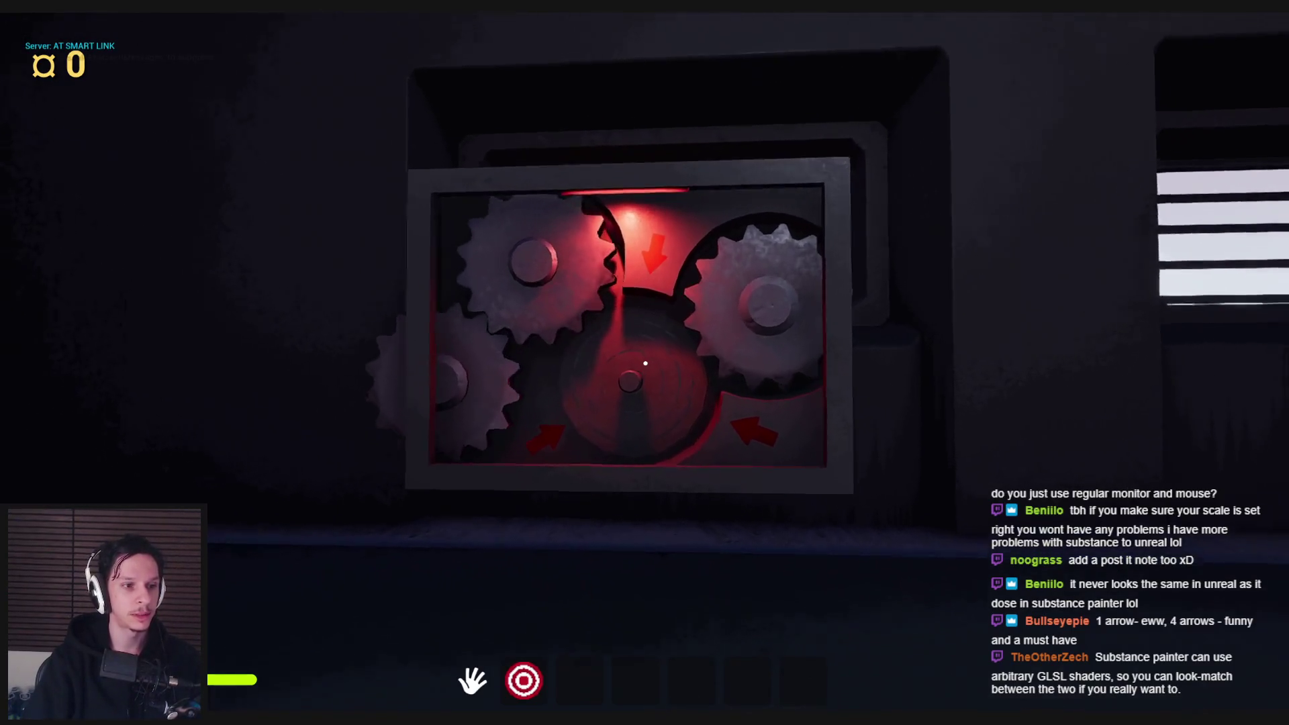
key(w)
key(s)
key(w)
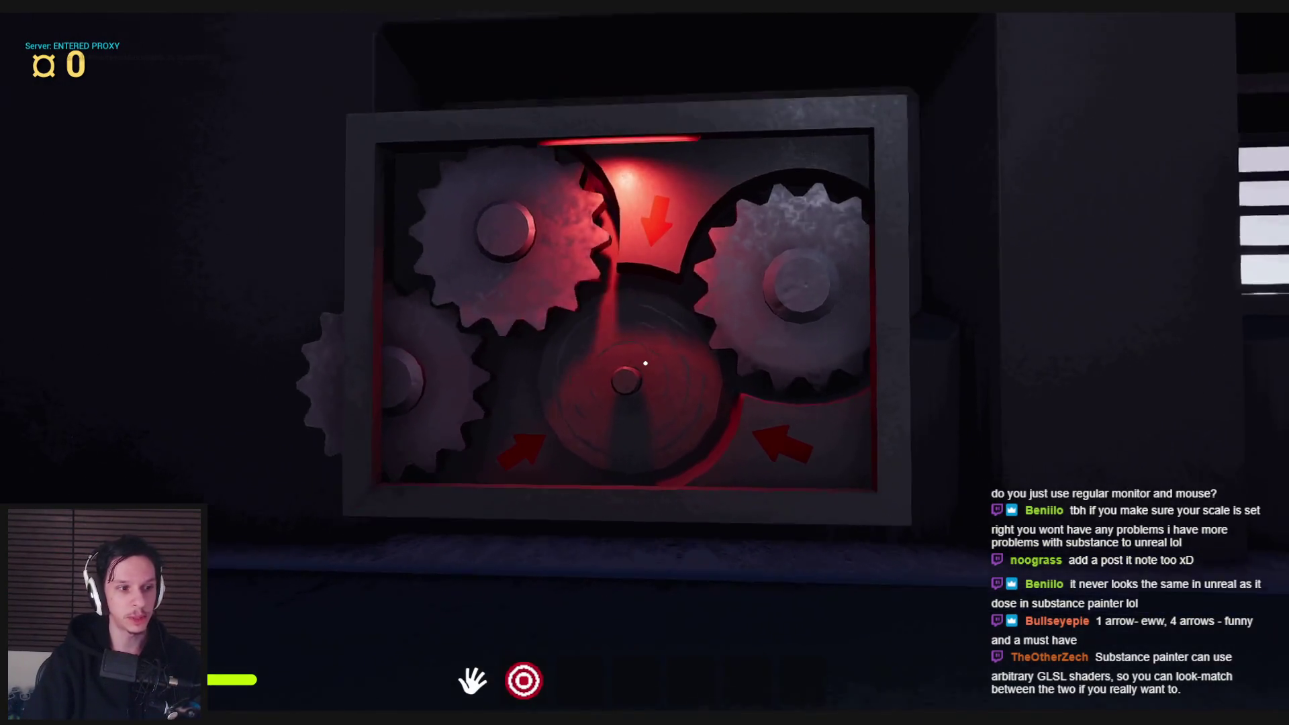
key(s)
key(w)
key(s)
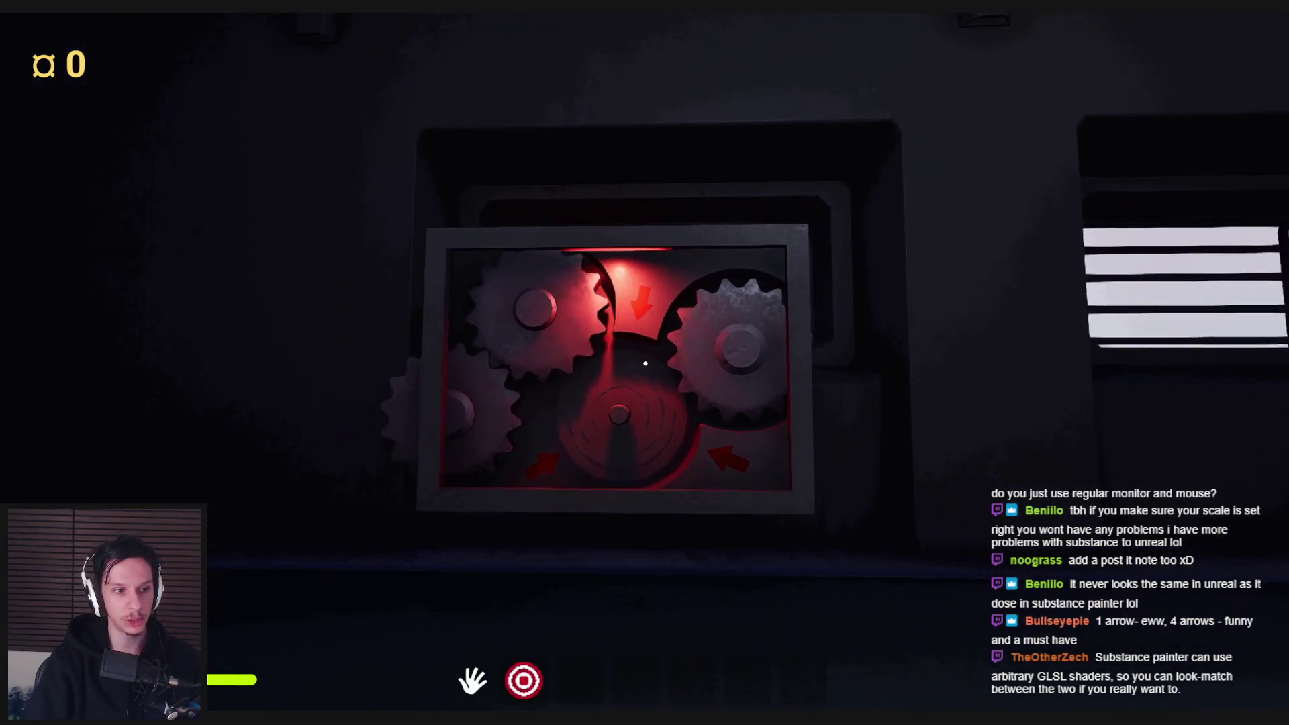
key(w)
key(s)
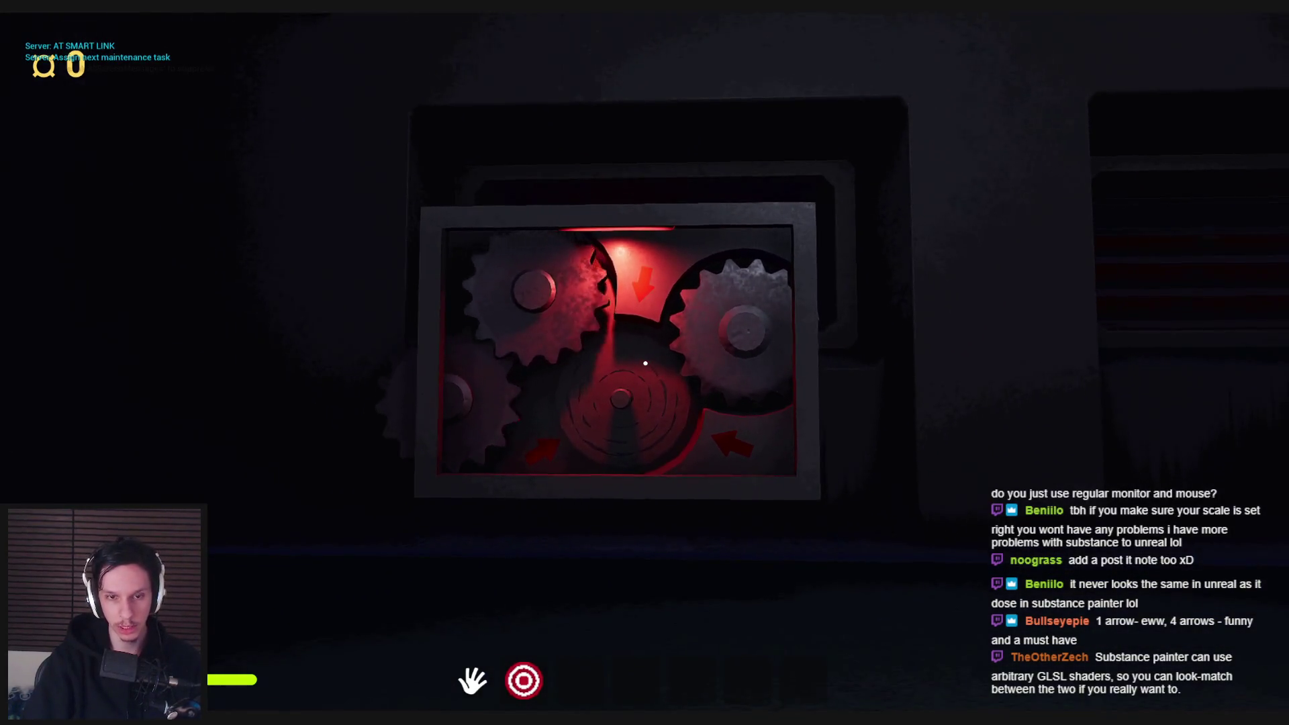
key(w)
key(s)
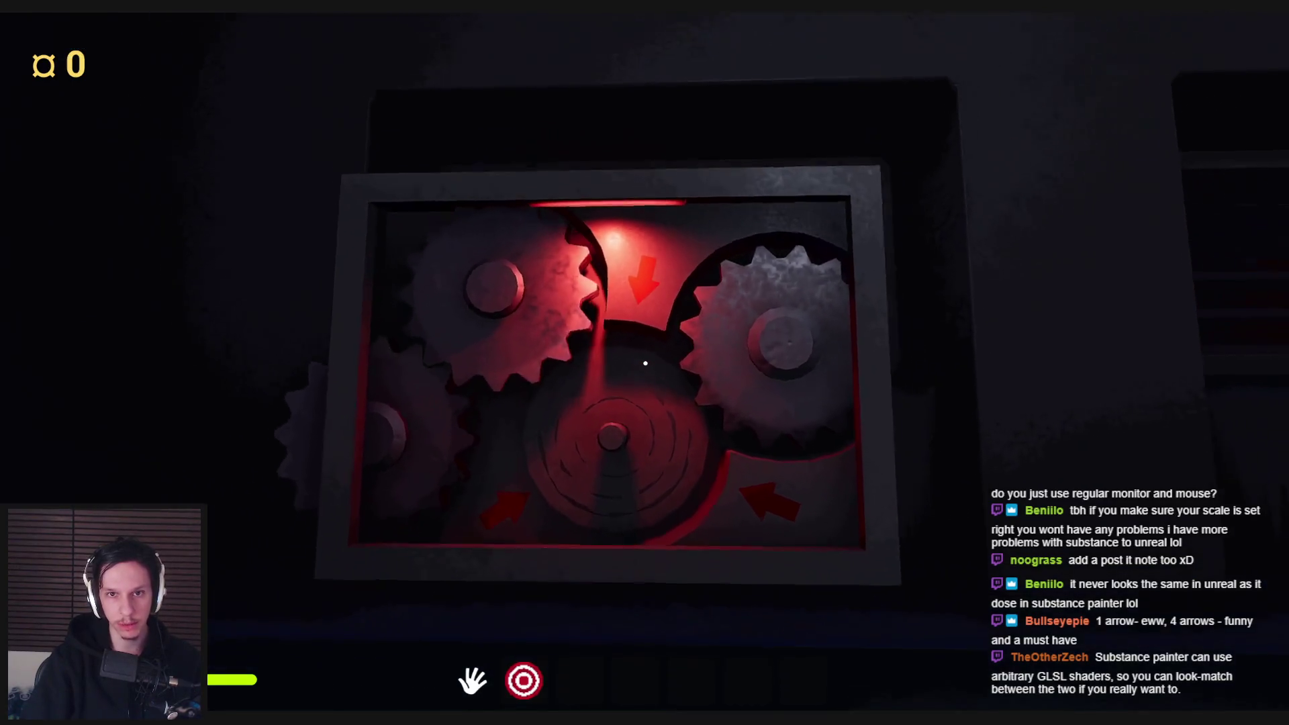
key(w)
key(s)
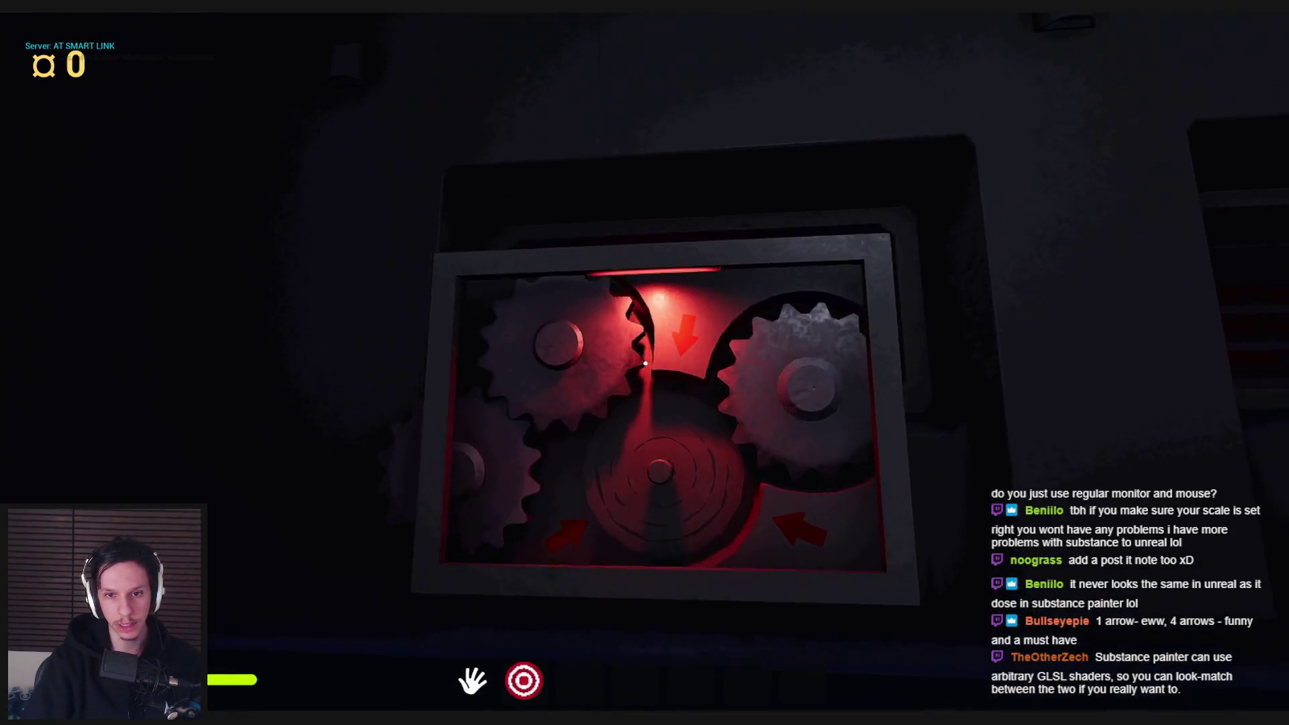
key(w)
key(s)
key(w)
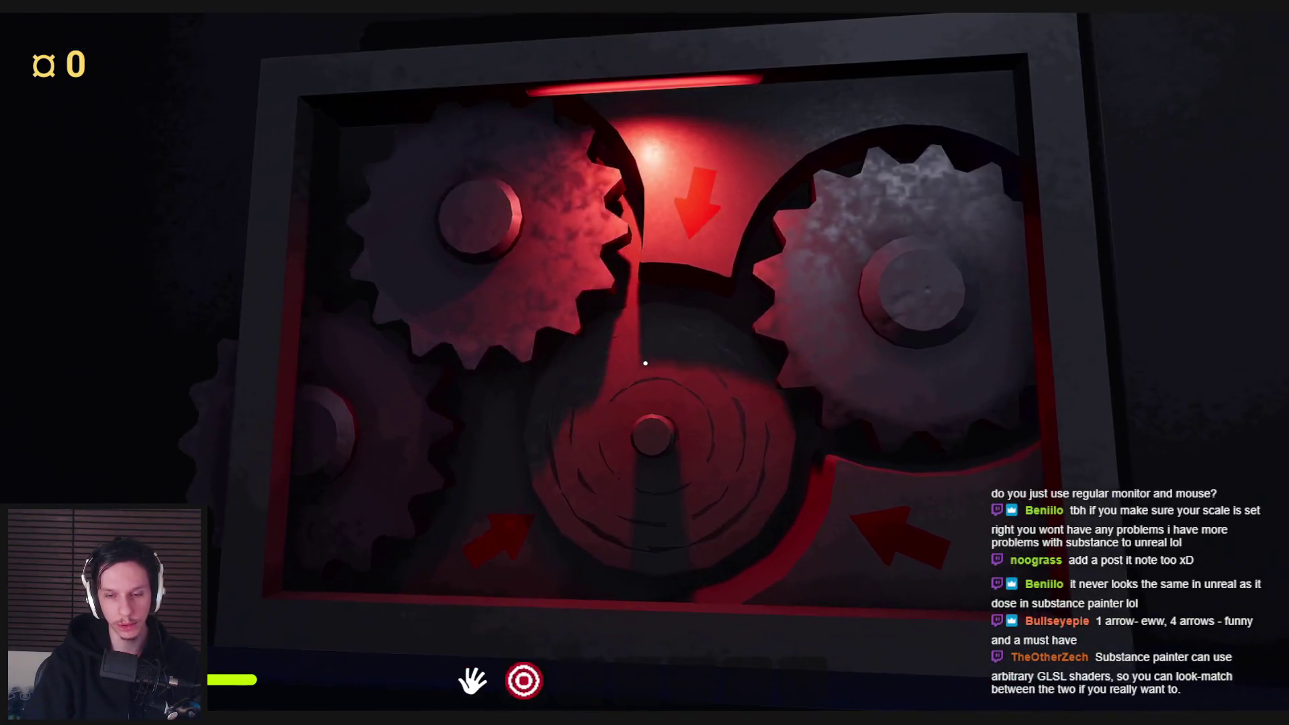
key(s)
key(s)
key(w)
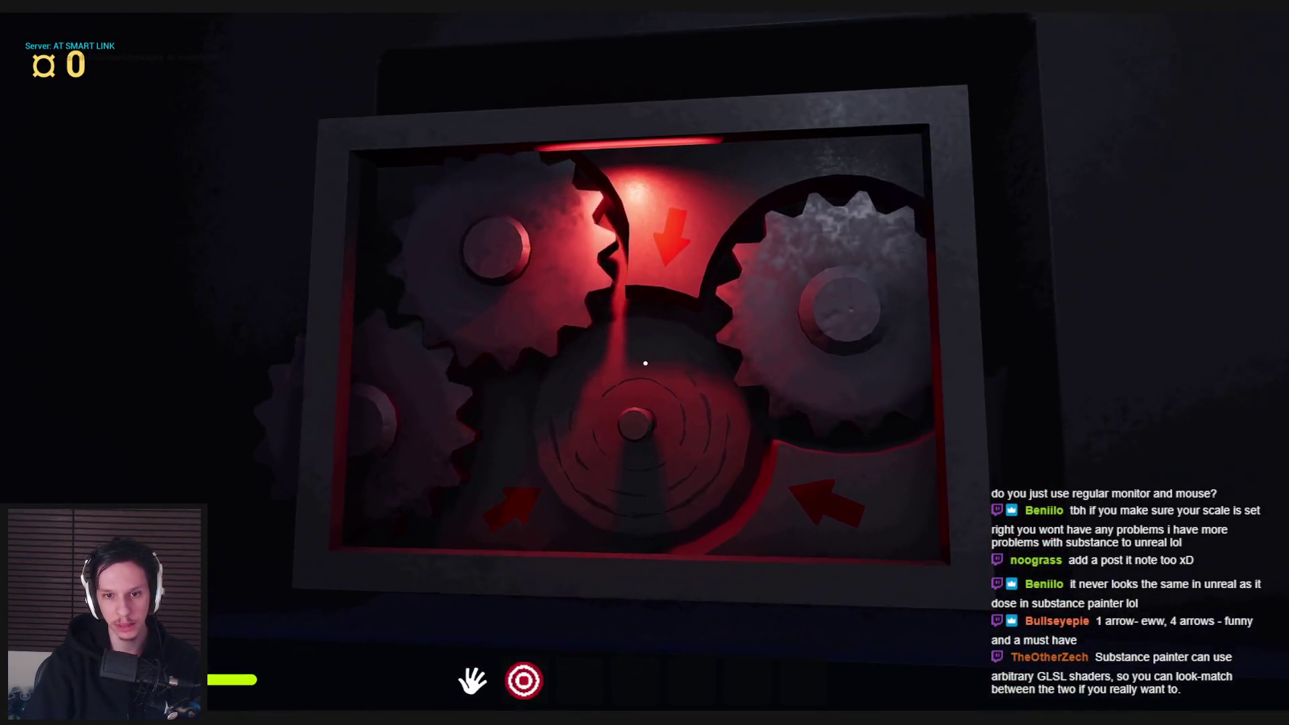
key(w)
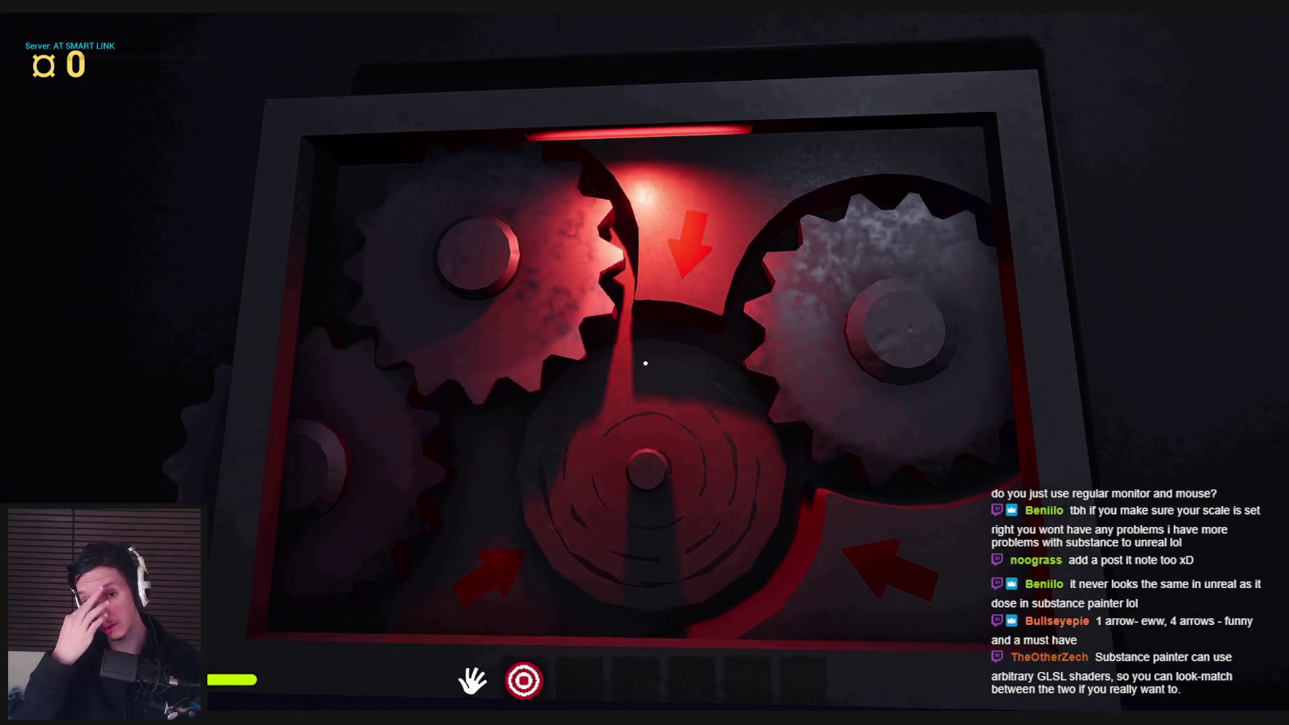
- Walk from the gearbox past the pillar to the compartment door and wall gearbox
key(s)
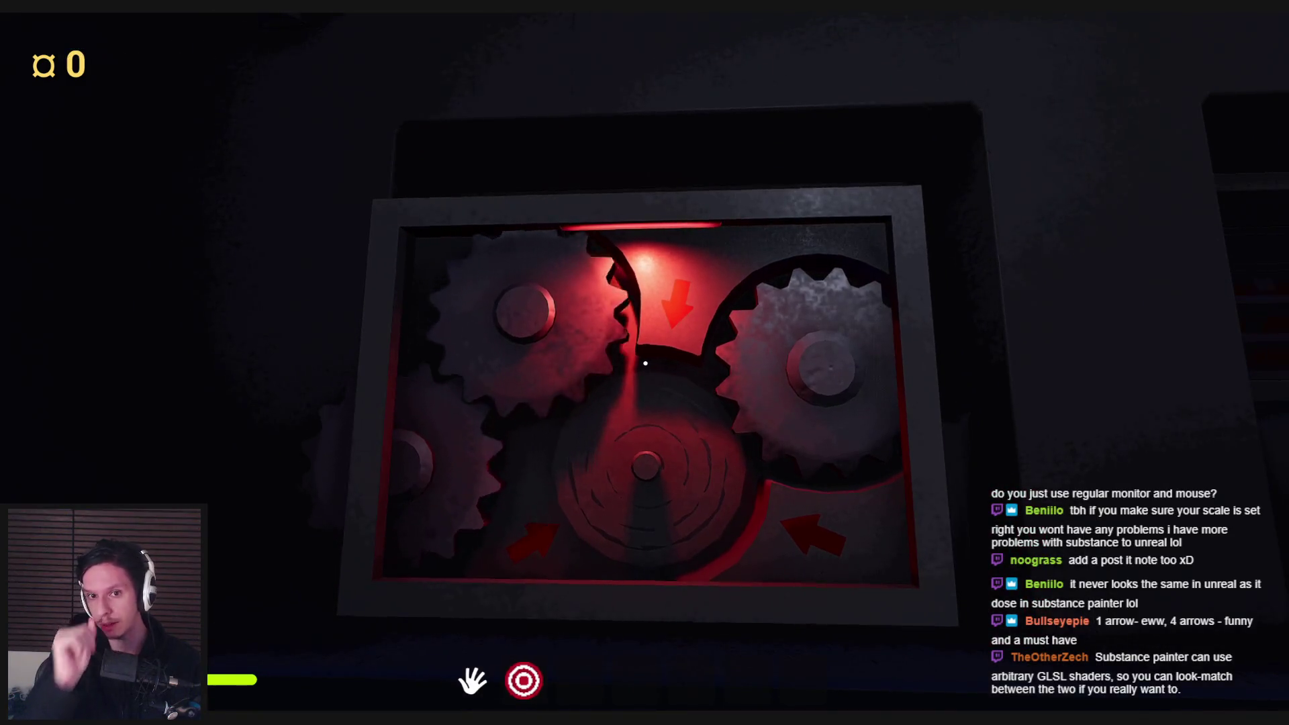
key(s)
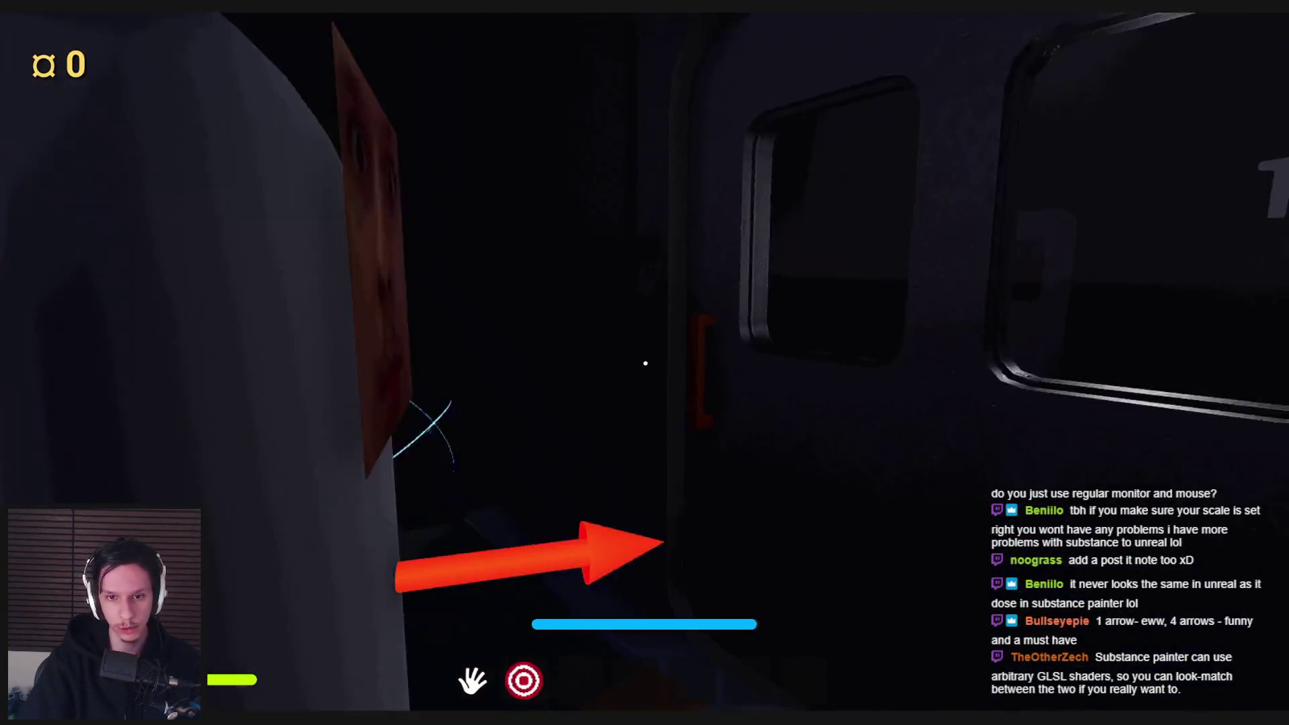
key(w)
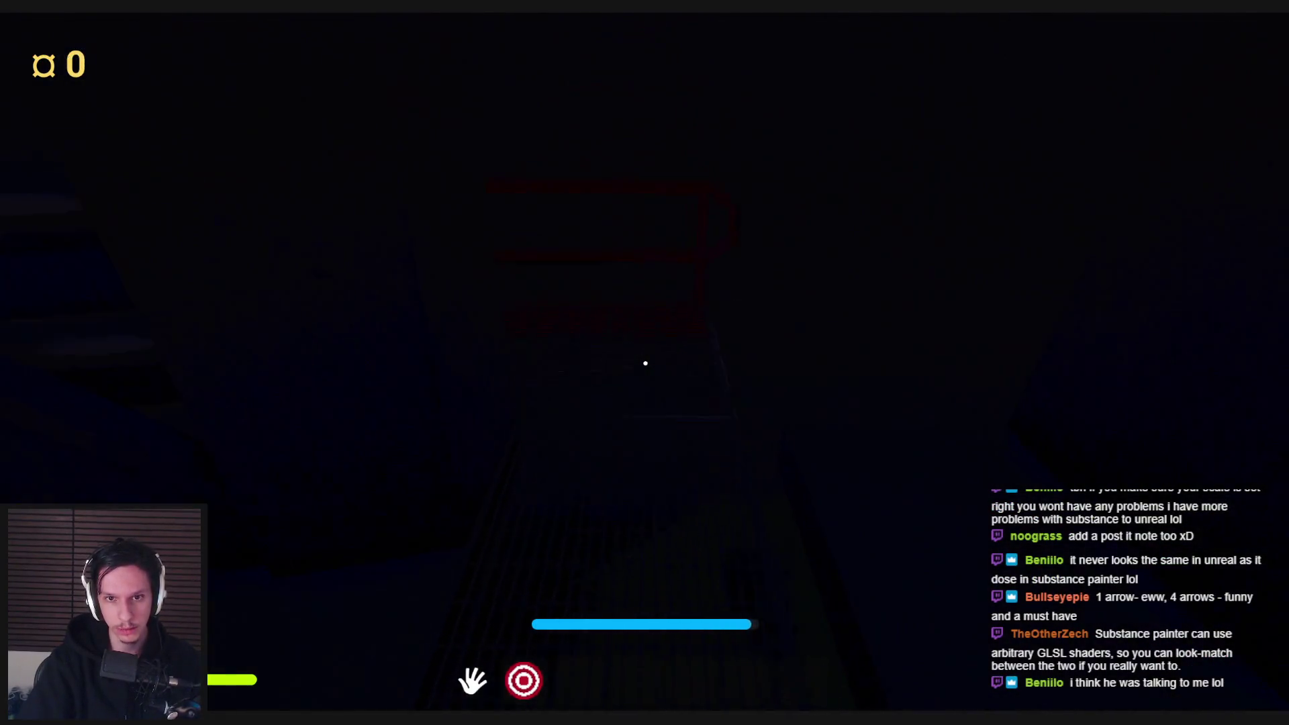
key(w)
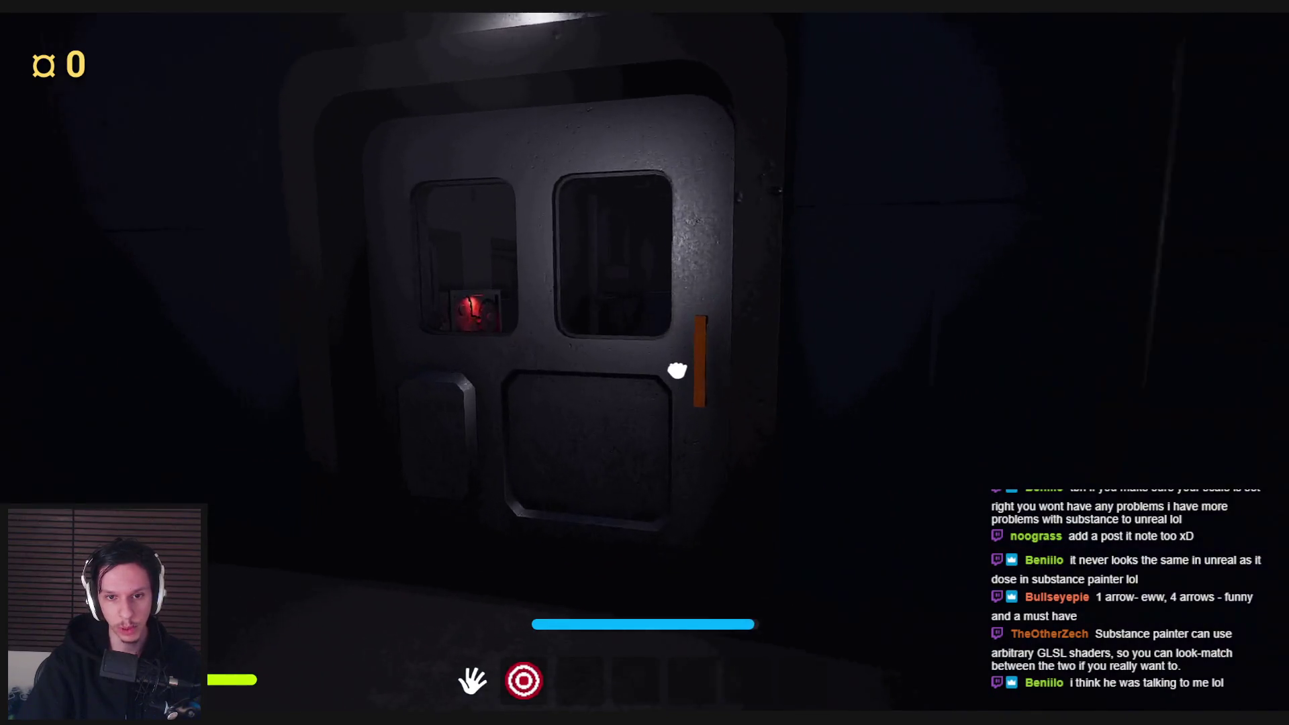
key(w)
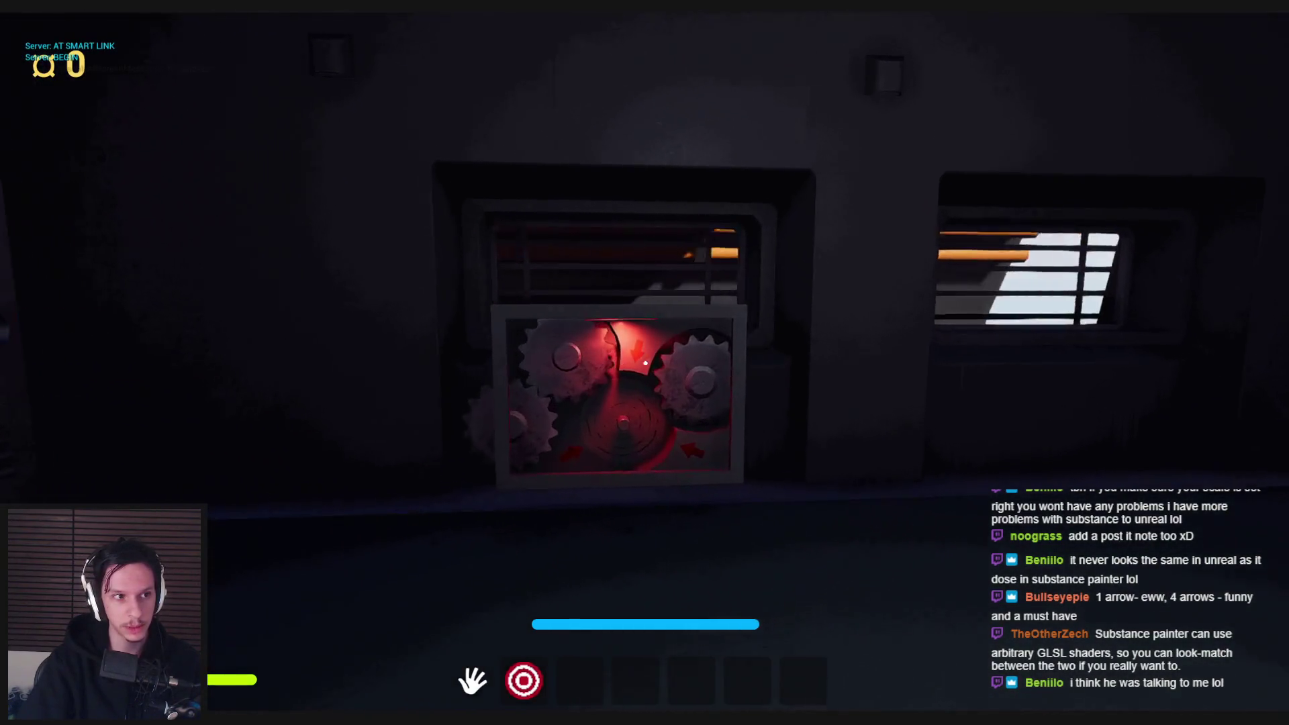
- Open the round furnace hatch, then walk over to the electrical panel
key(w)
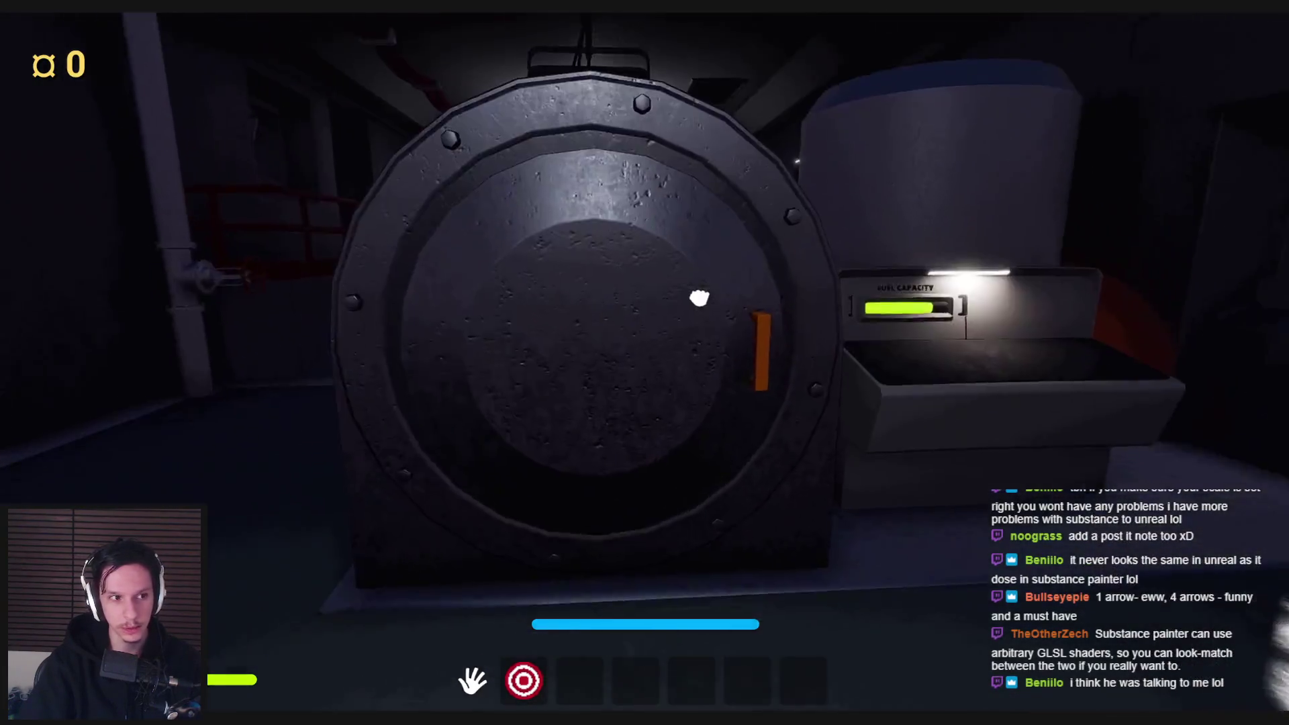
click(699, 297)
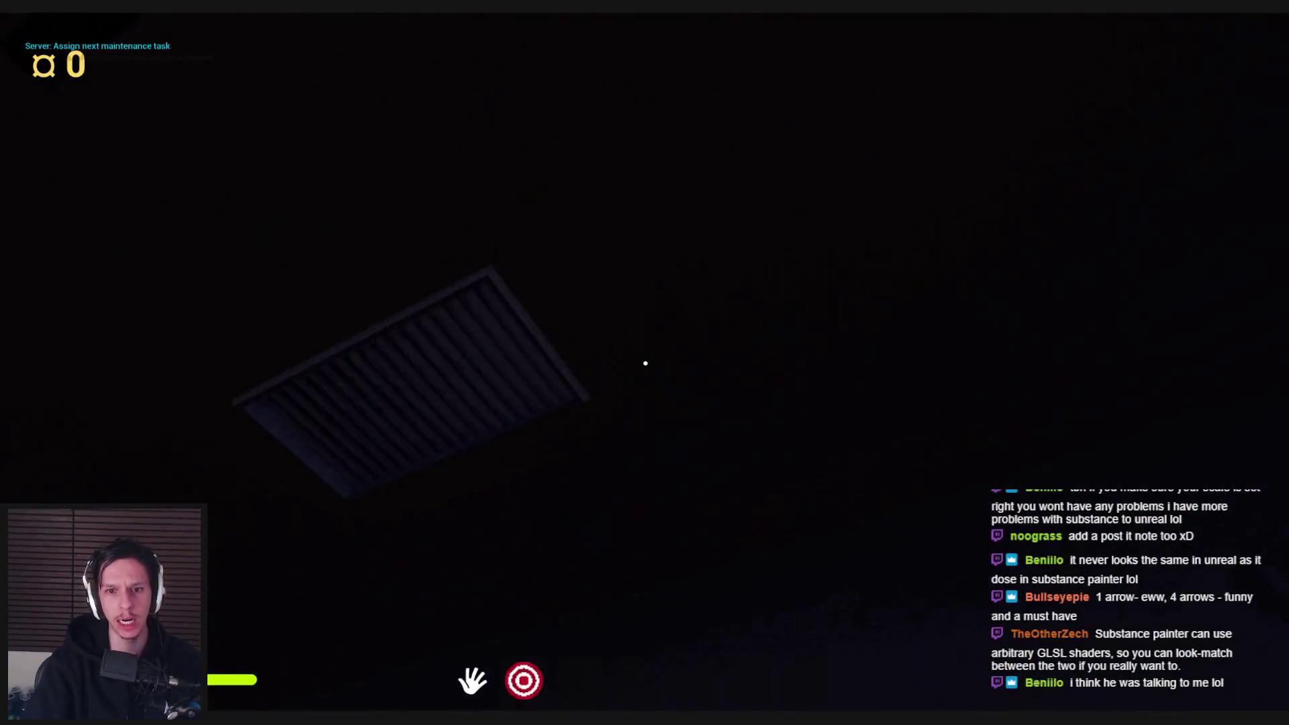
key(w)
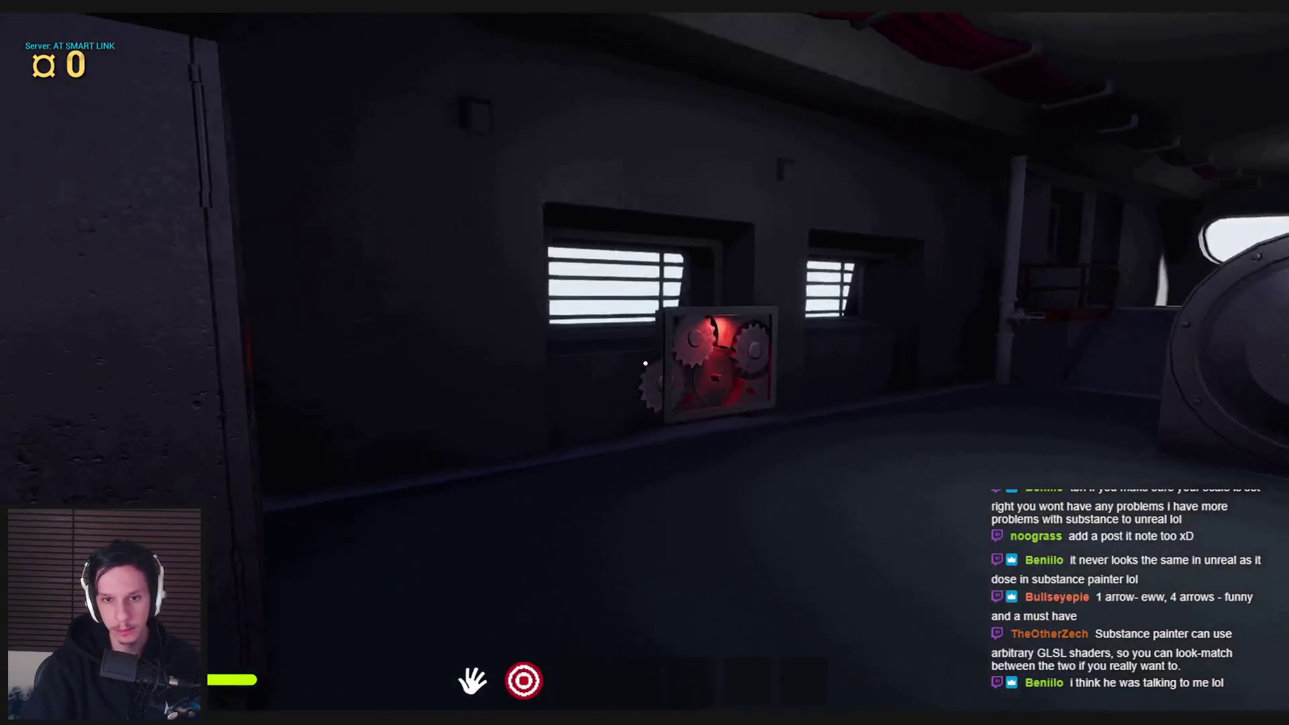
- Examine the red gear puzzle box up close, then stop Play and leave full-screen view
key(w)
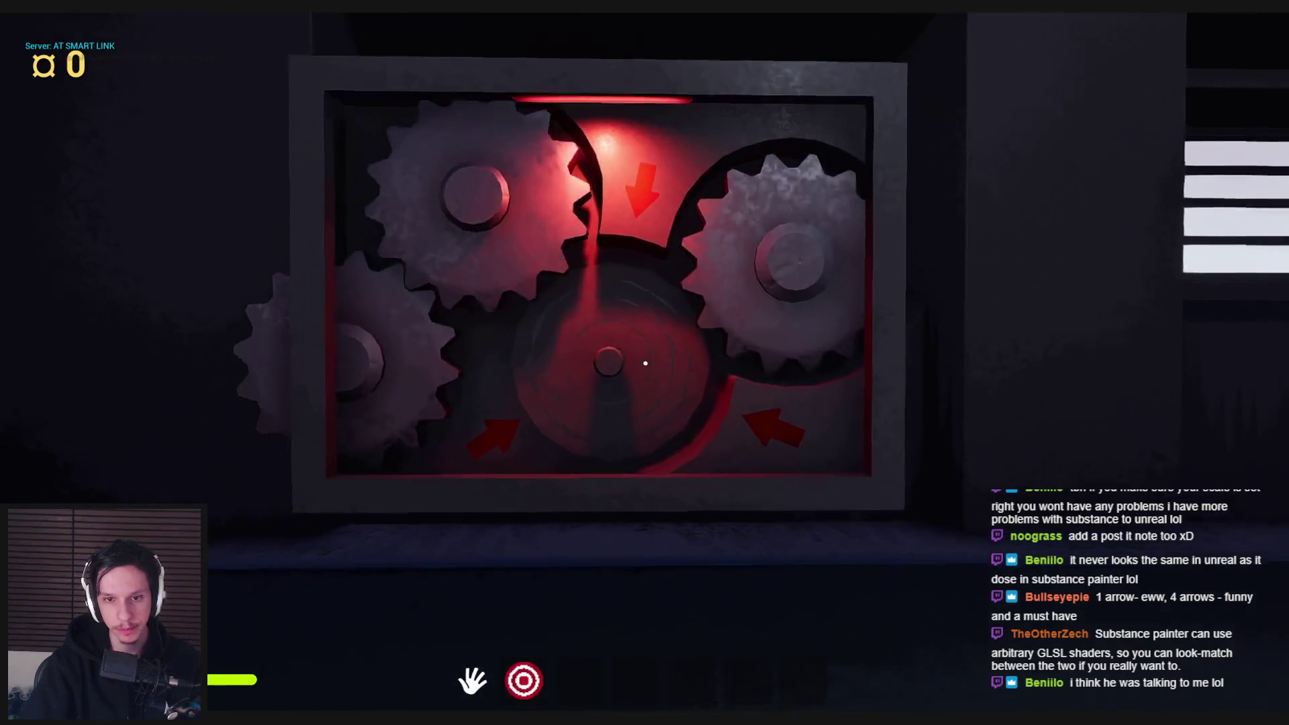
key(s)
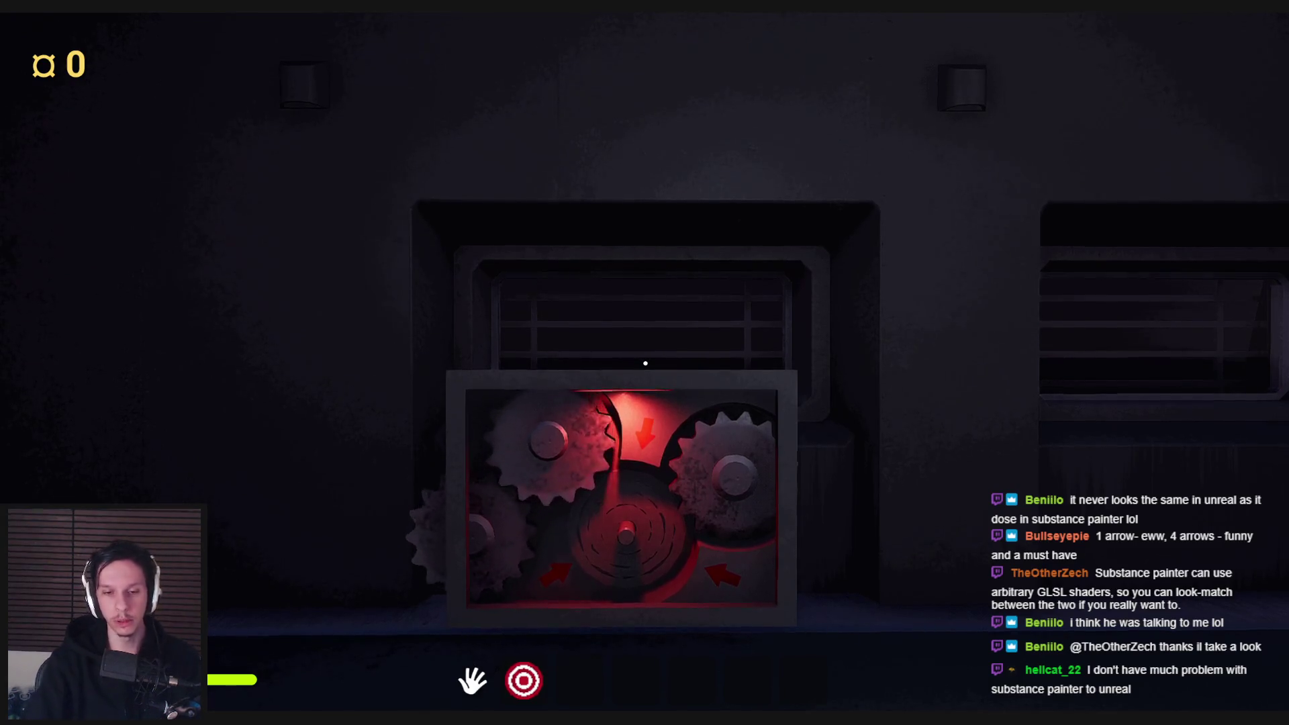
click(645, 363)
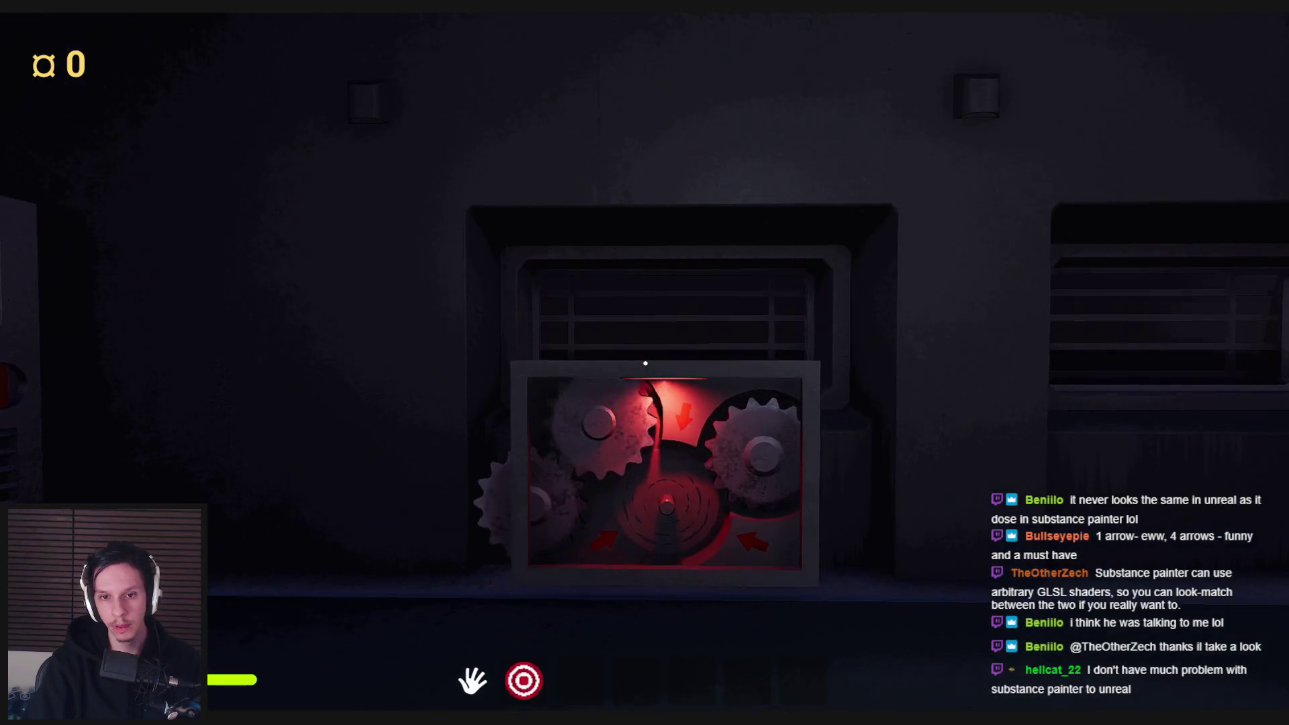
key(Escape)
key(F11)
- Browse to Content > 0_Core > Items and duplicate the Item_Fire Extinguisher data asset
click(592, 442)
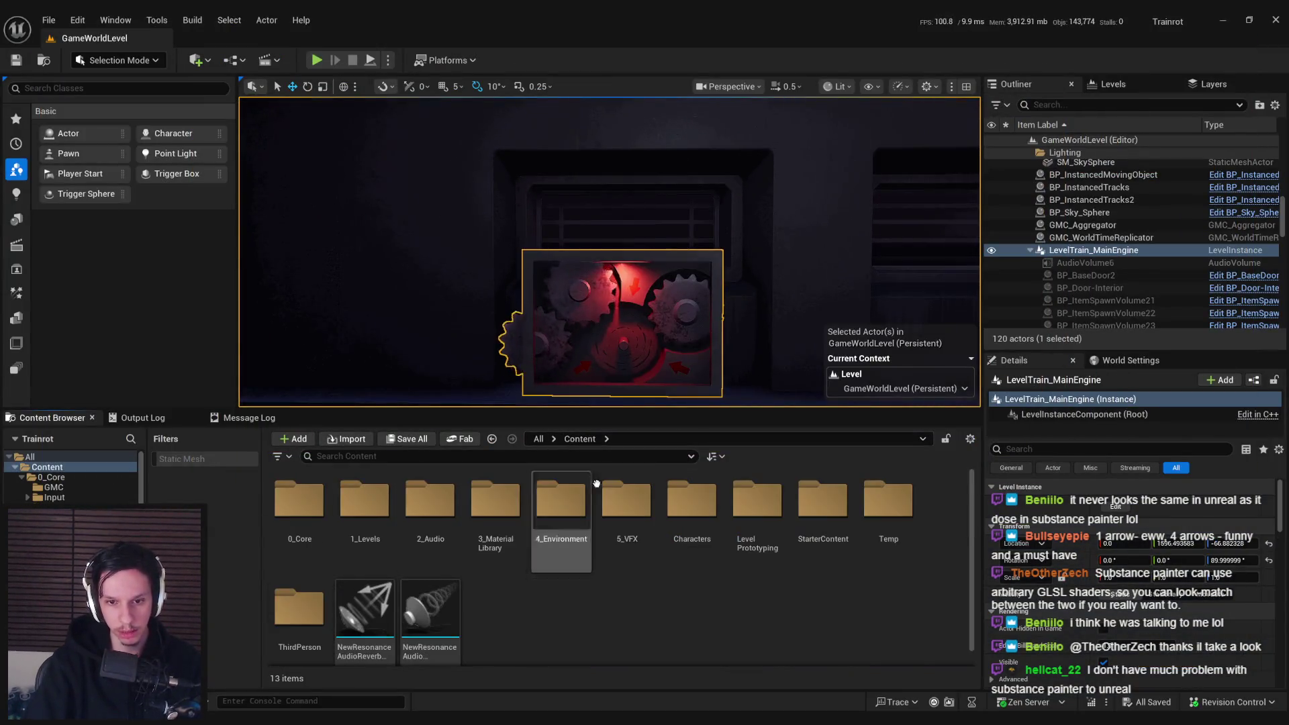
double_click(317, 524)
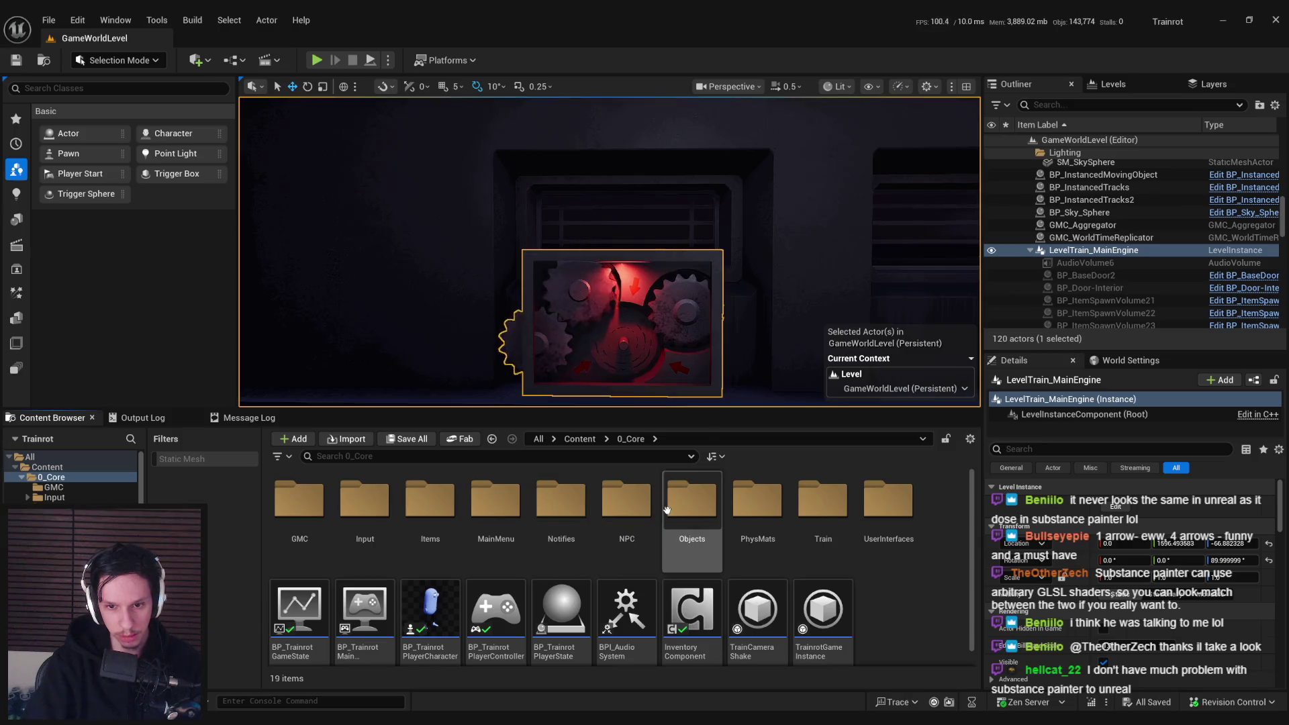
double_click(692, 510)
double_click(299, 517)
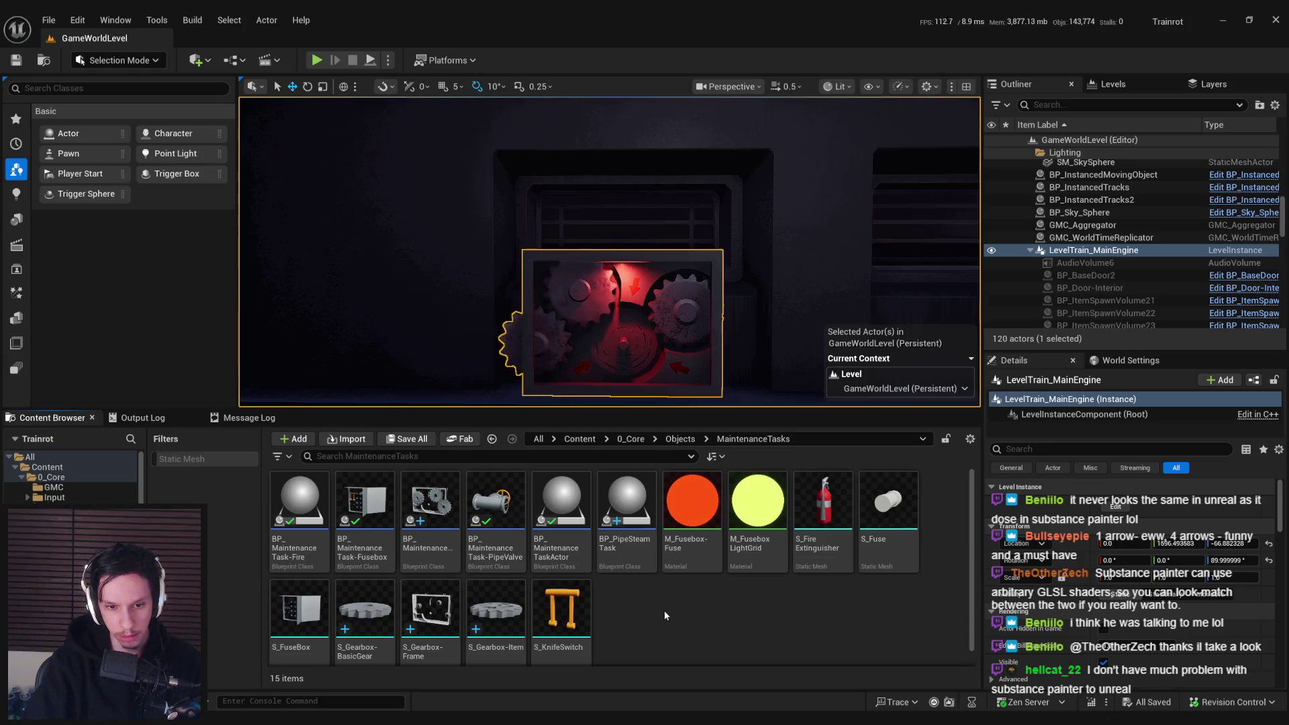
key(alt+Left)
key(alt+Left)
double_click(454, 517)
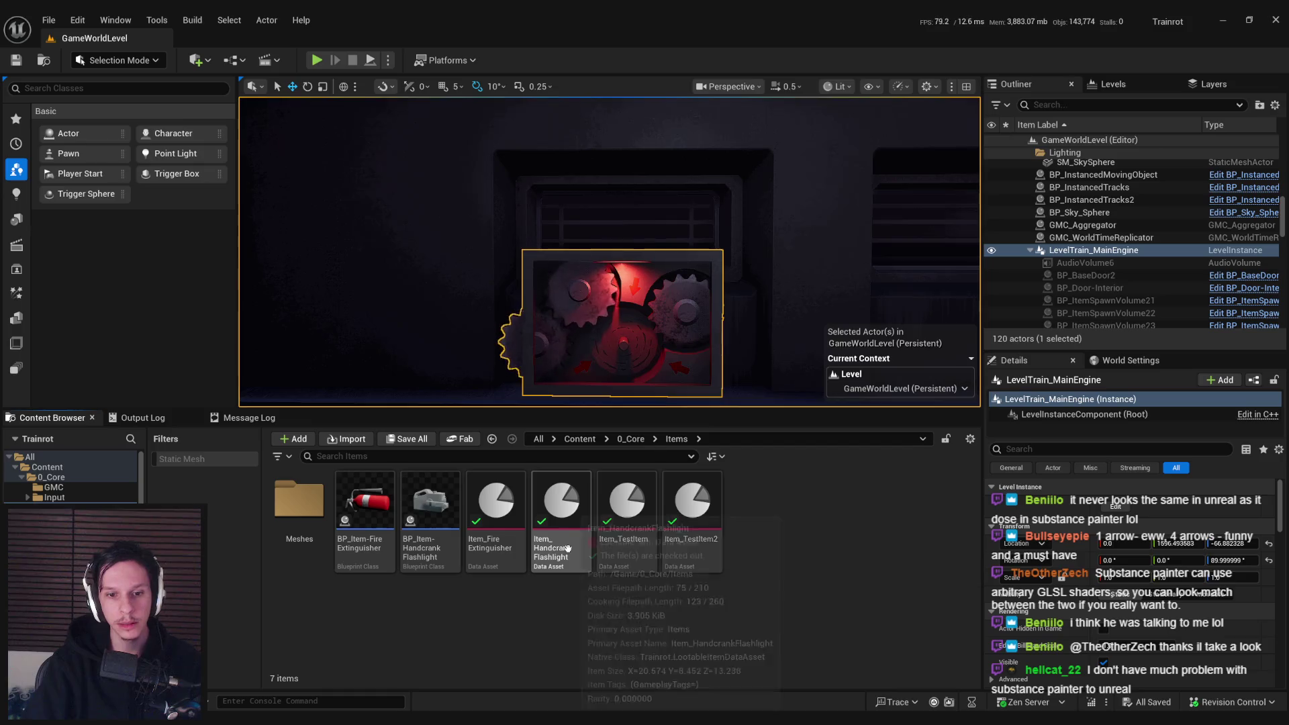
right_click(506, 520)
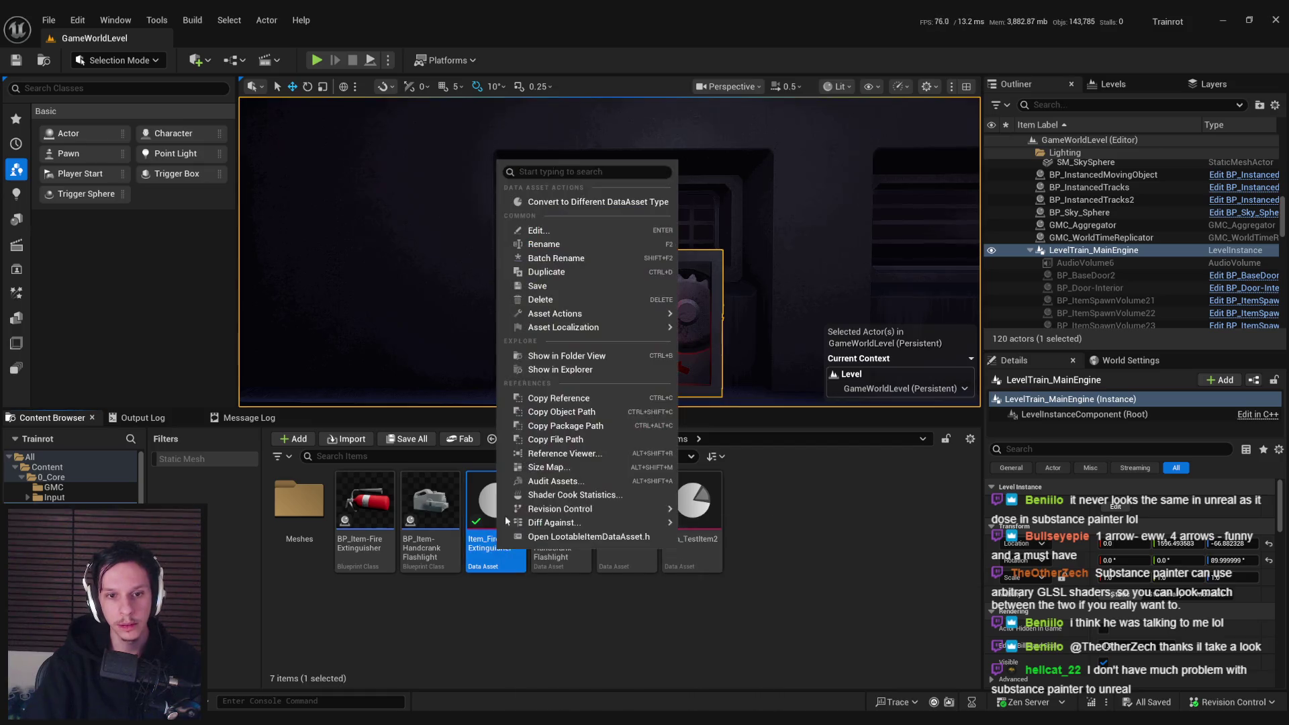
click(546, 272)
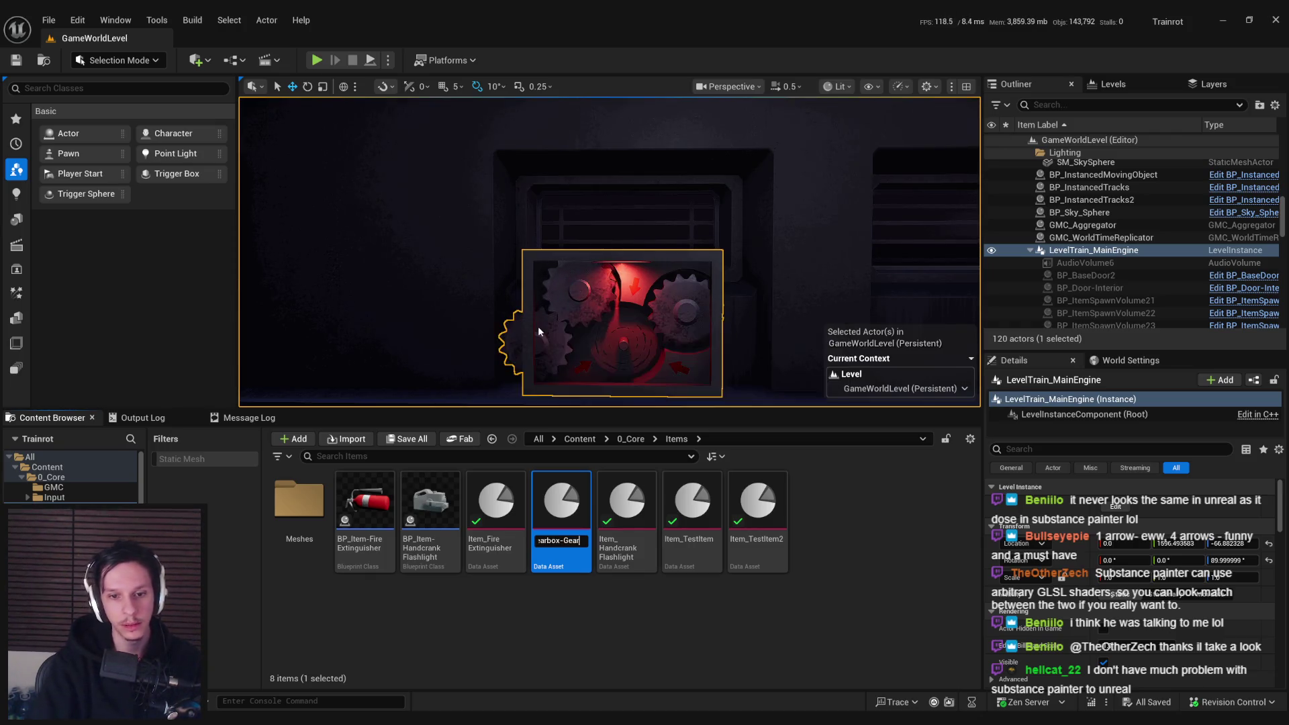
- Set the Item_Gearbox-Gear icon to T_Burst_M and its item mesh to S_Gearbox-Item
double_click(561, 532)
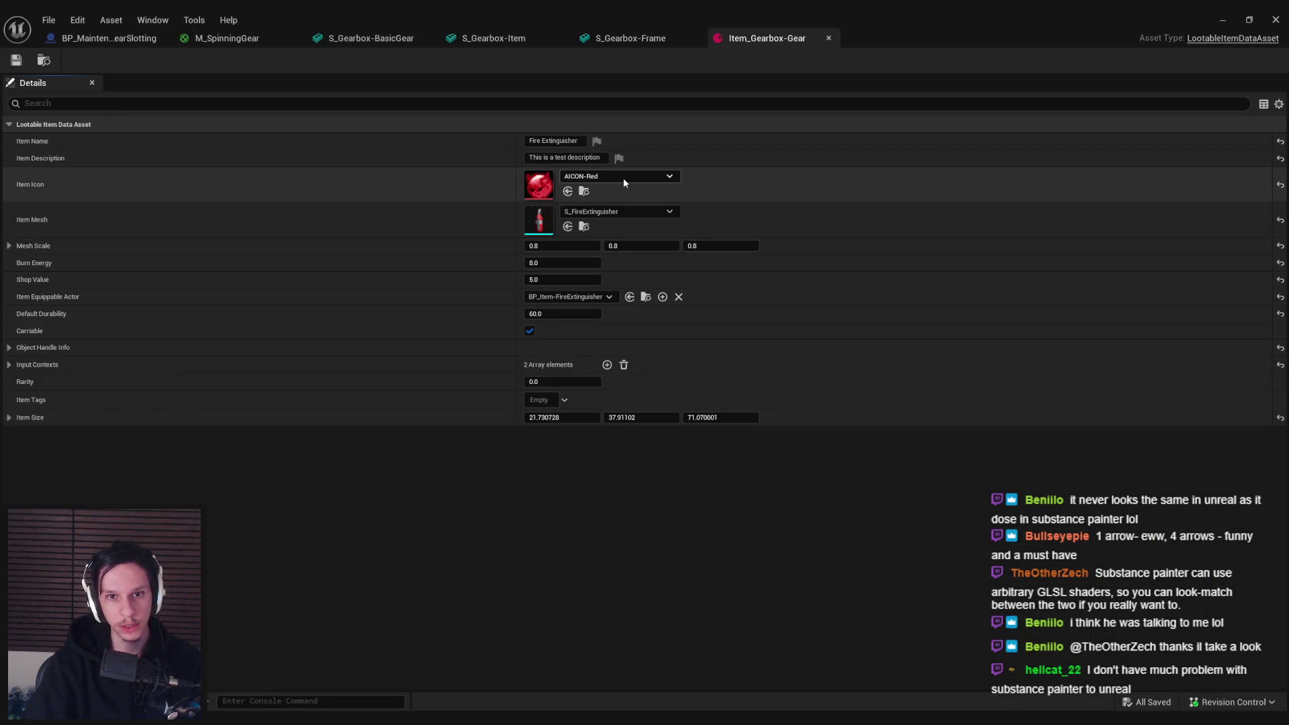
click(614, 172)
click(664, 372)
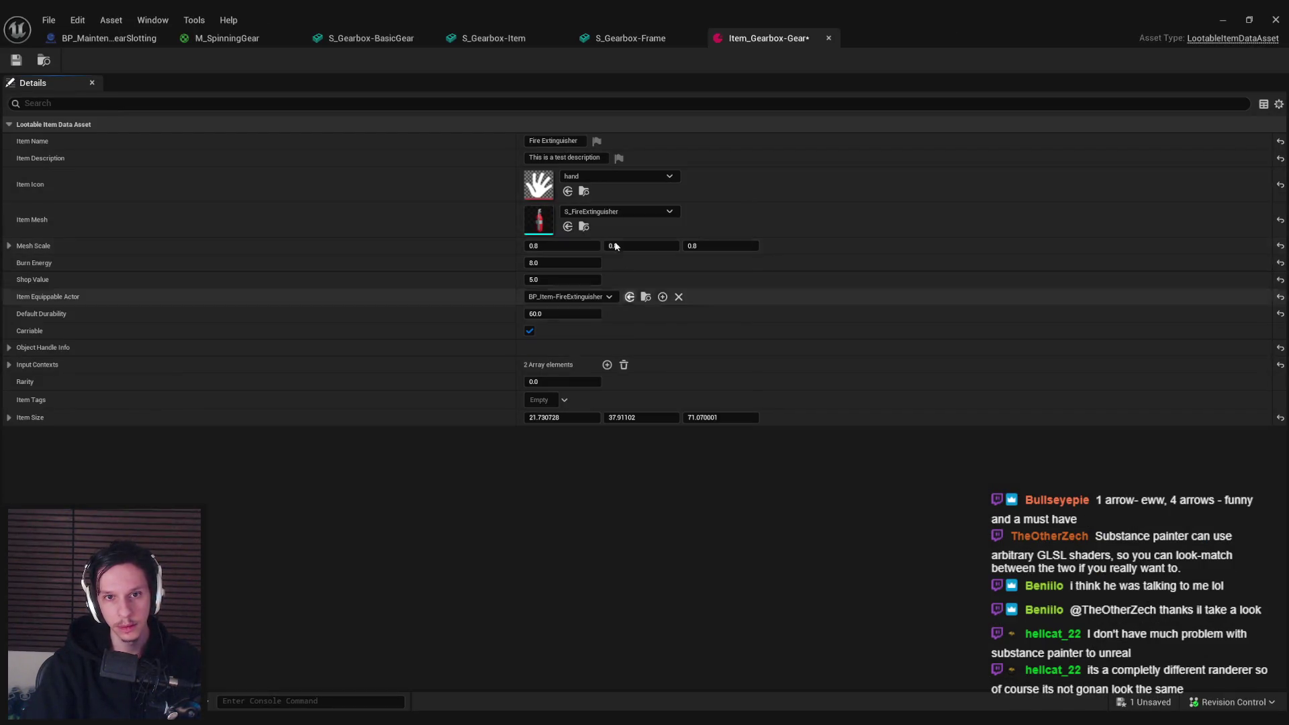
click(614, 176)
scroll(654, 402, down, 5)
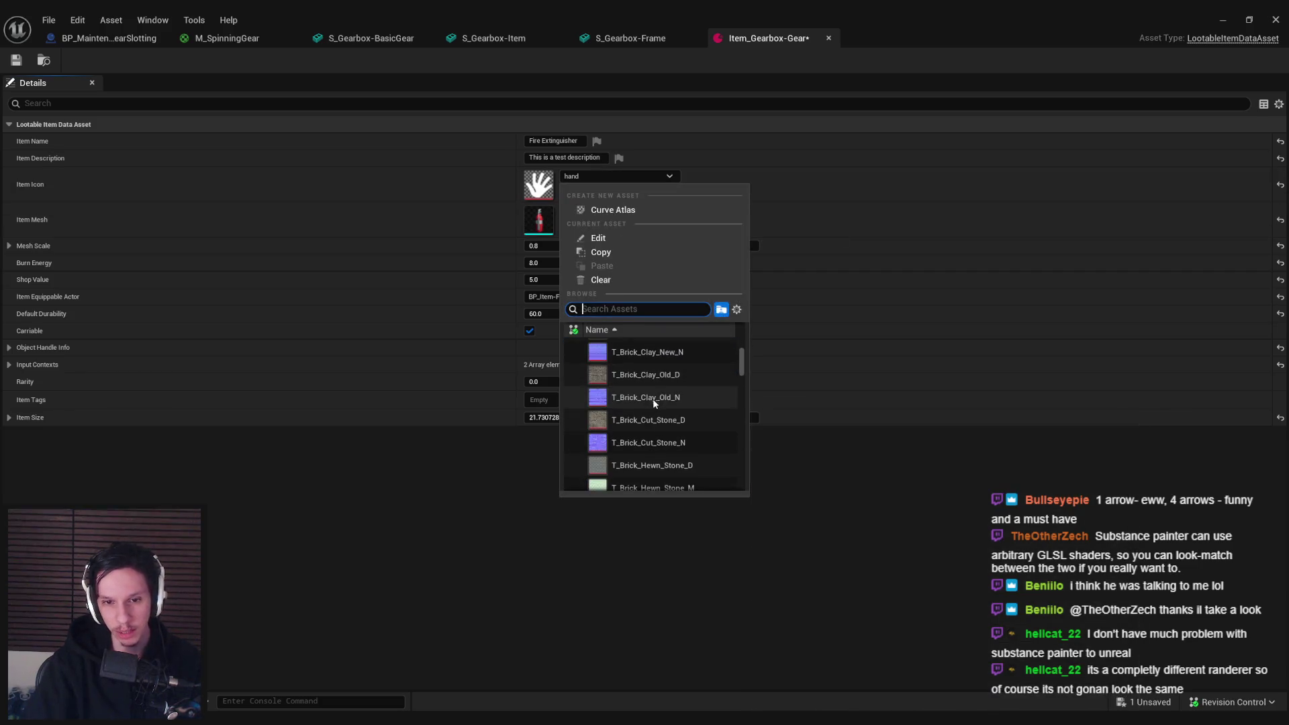
click(662, 377)
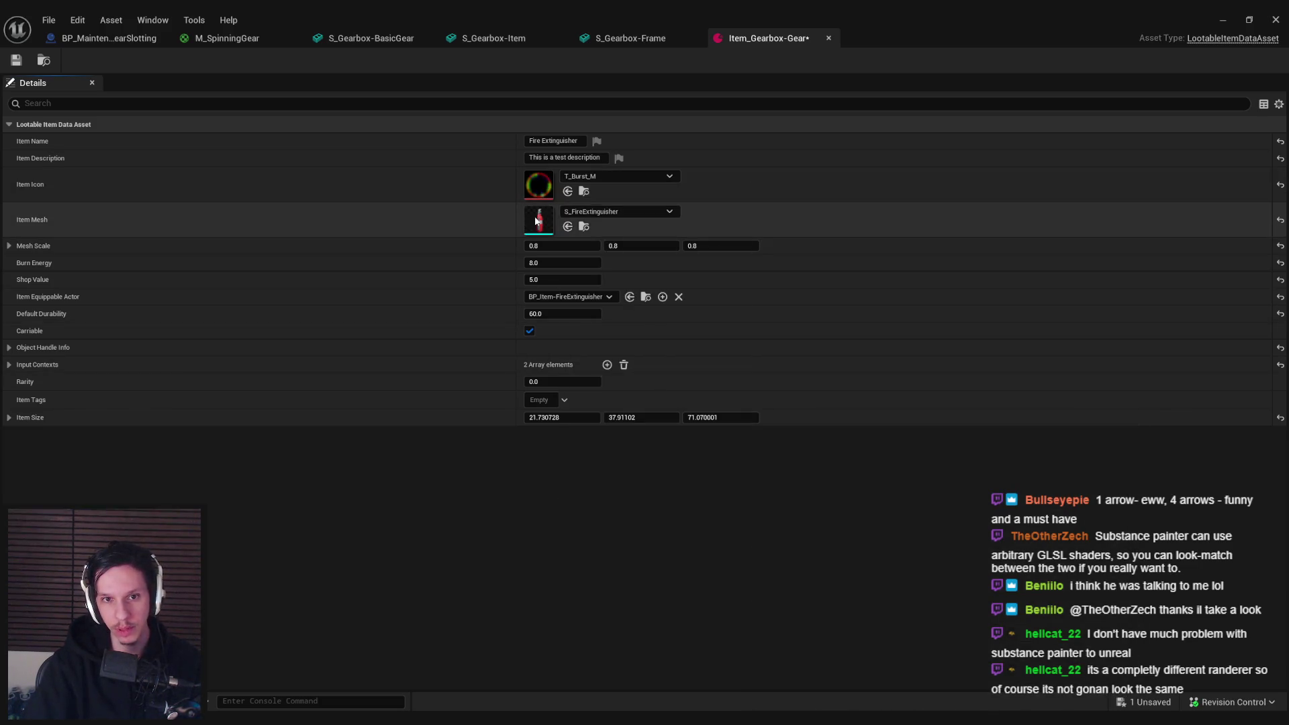
click(618, 212)
text(gear)
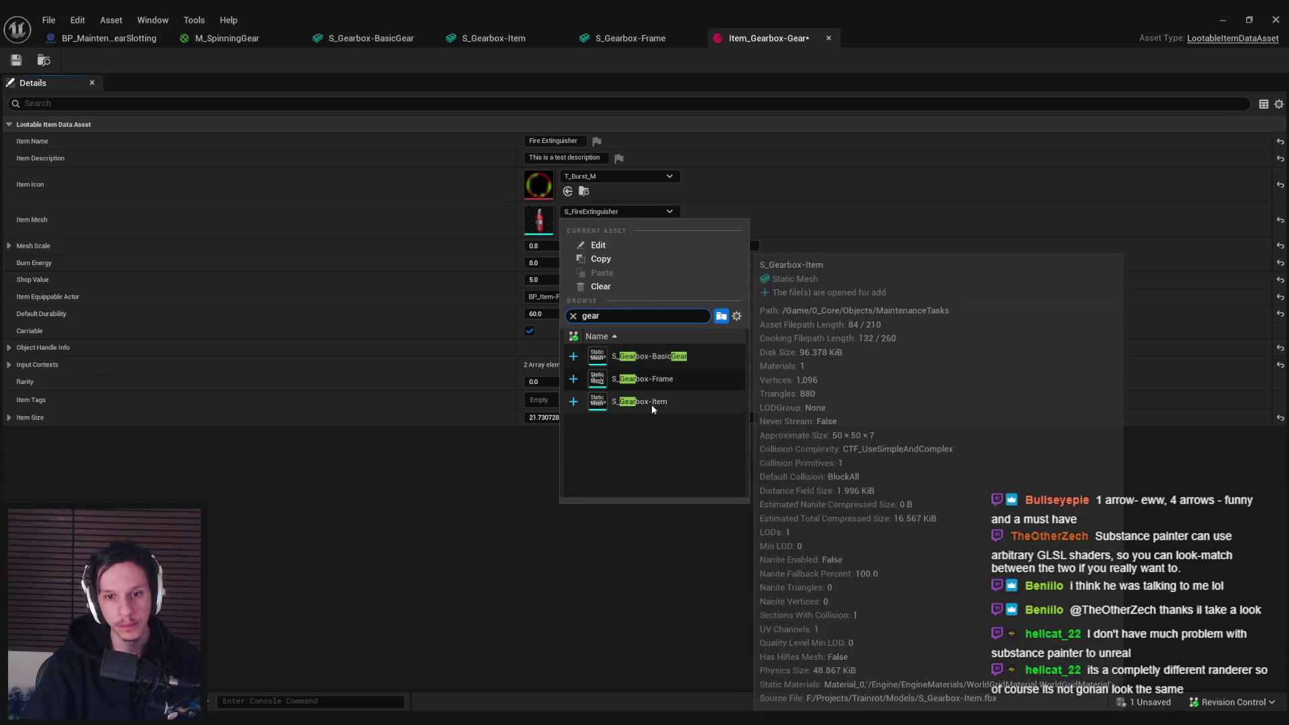
click(651, 403)
- Assign M_SpinningGear to the S_Gearbox-Item mesh's Element 0, then go back to the item asset
double_click(540, 220)
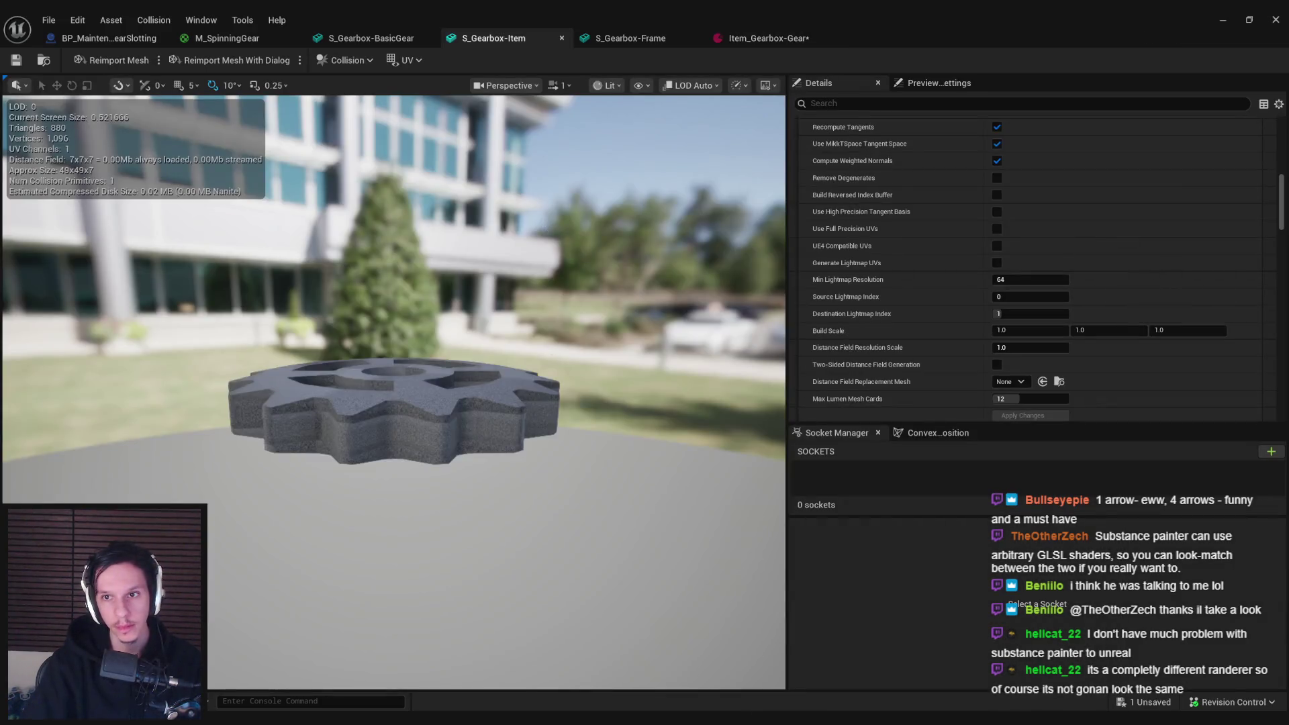
scroll(1074, 235, up, 10)
click(1090, 159)
text(gear)
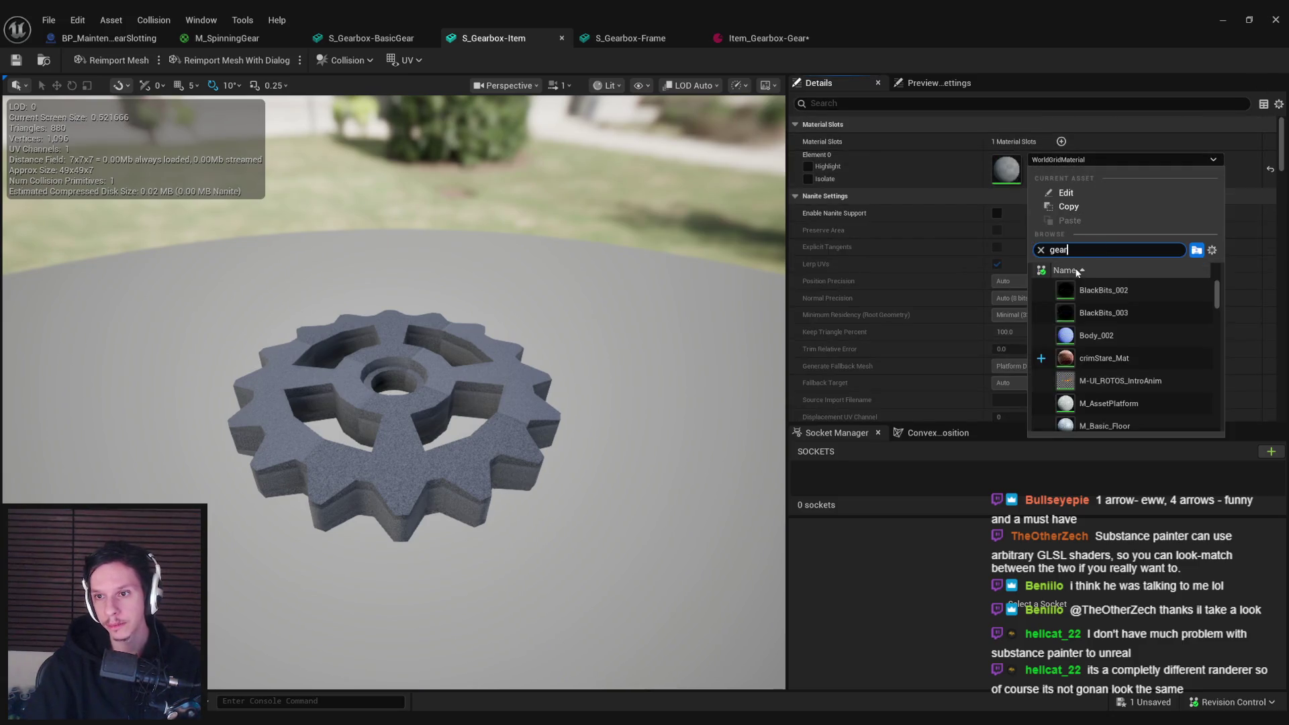
click(1101, 290)
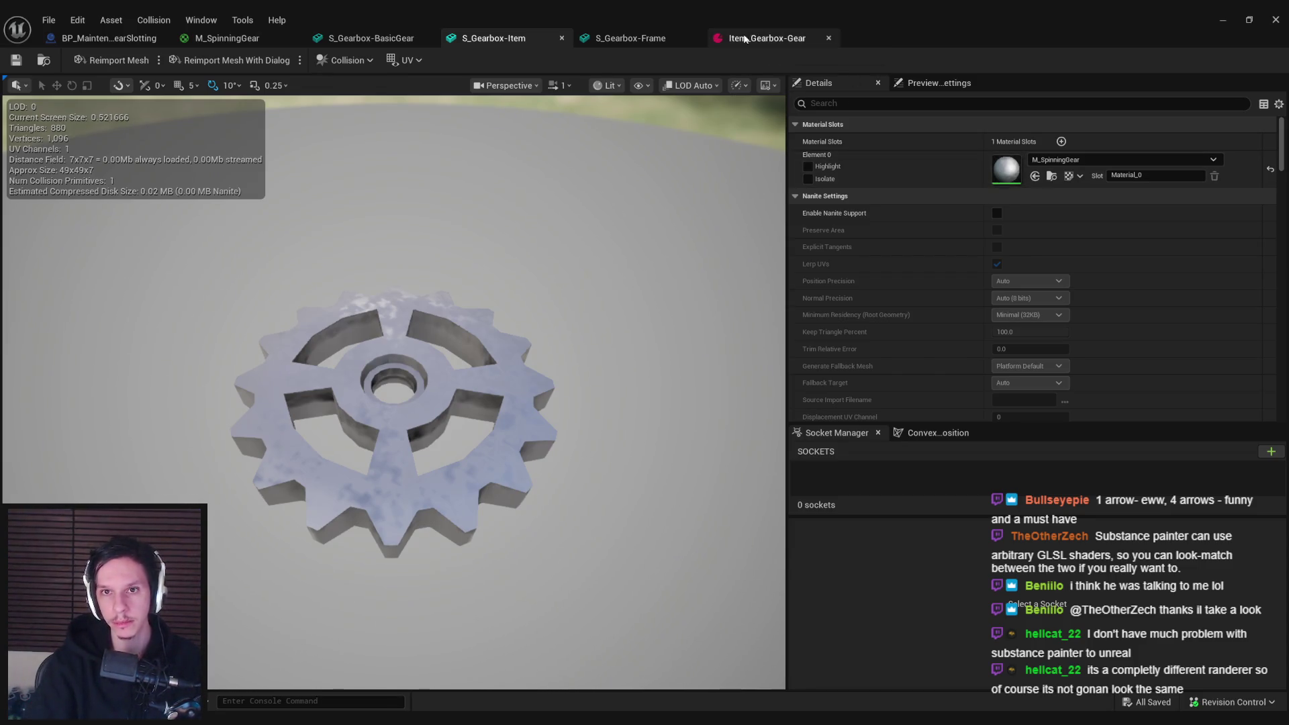
click(759, 38)
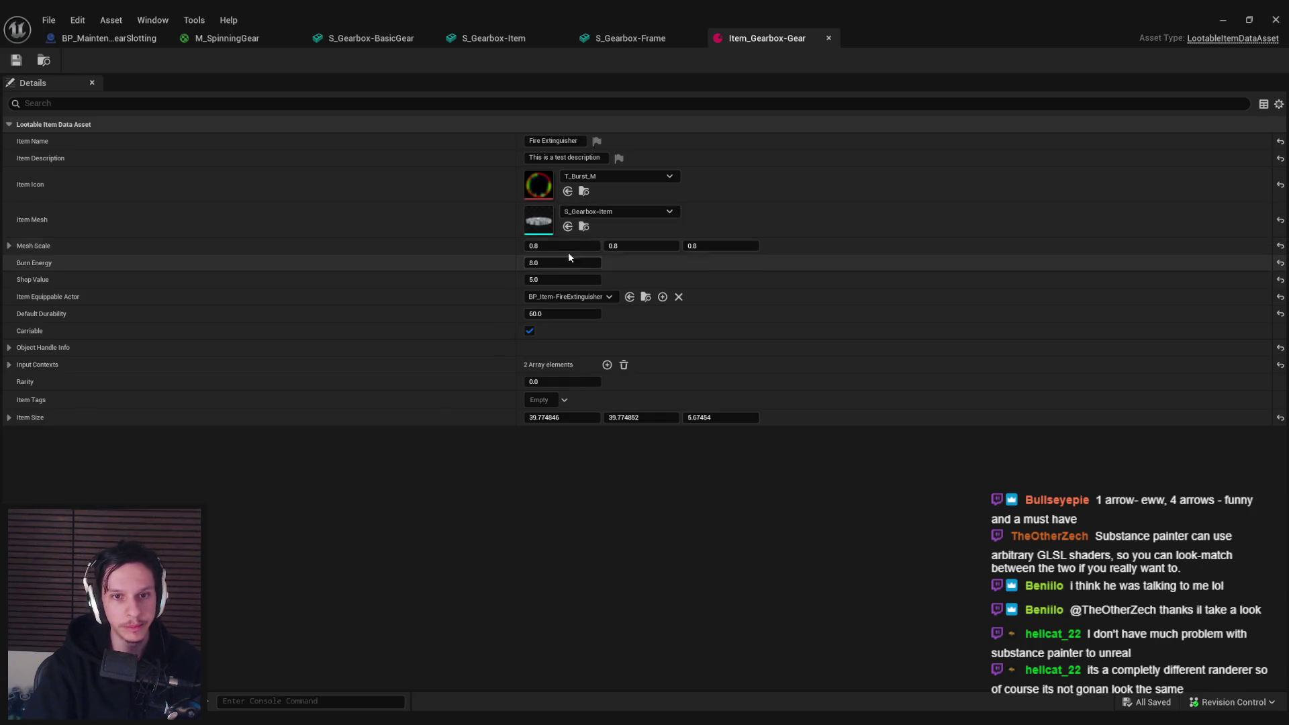
- Set mesh scale to 1.0, clear the Item Equippable Actor, and save
key(Tab)
text(1)
key(Tab)
text(1)
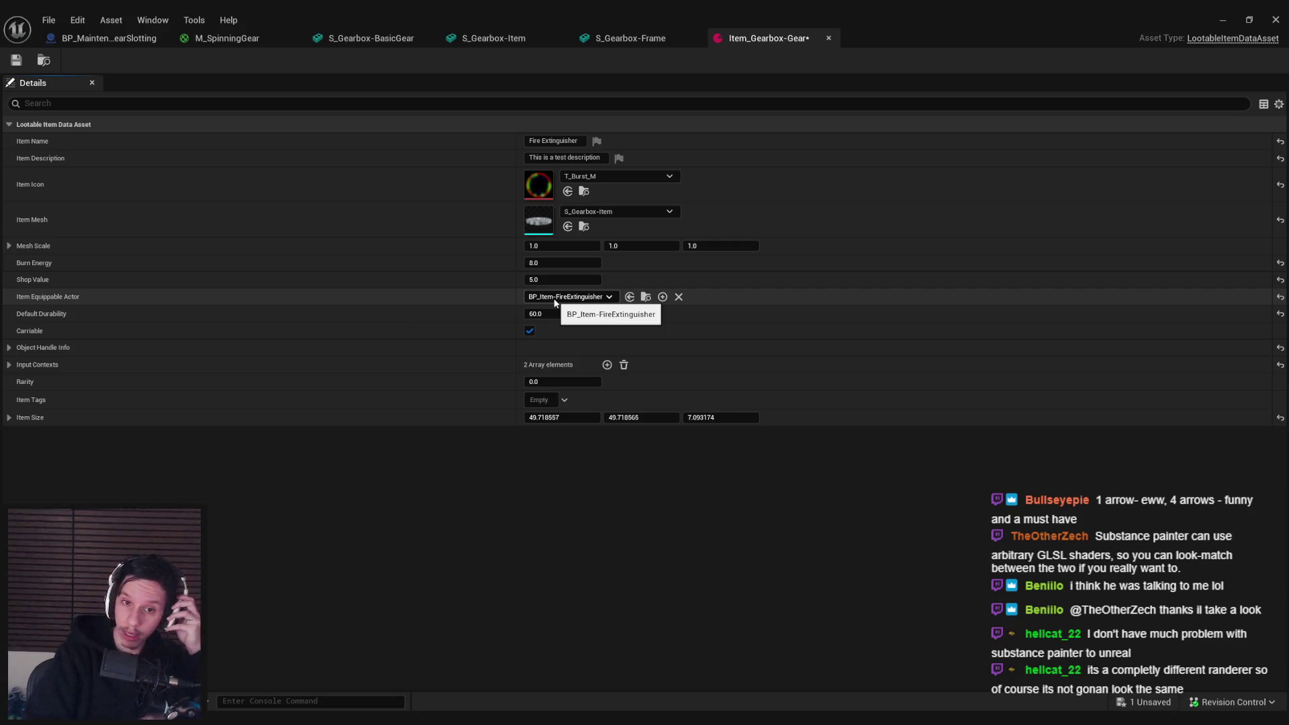
click(678, 297)
click(530, 331)
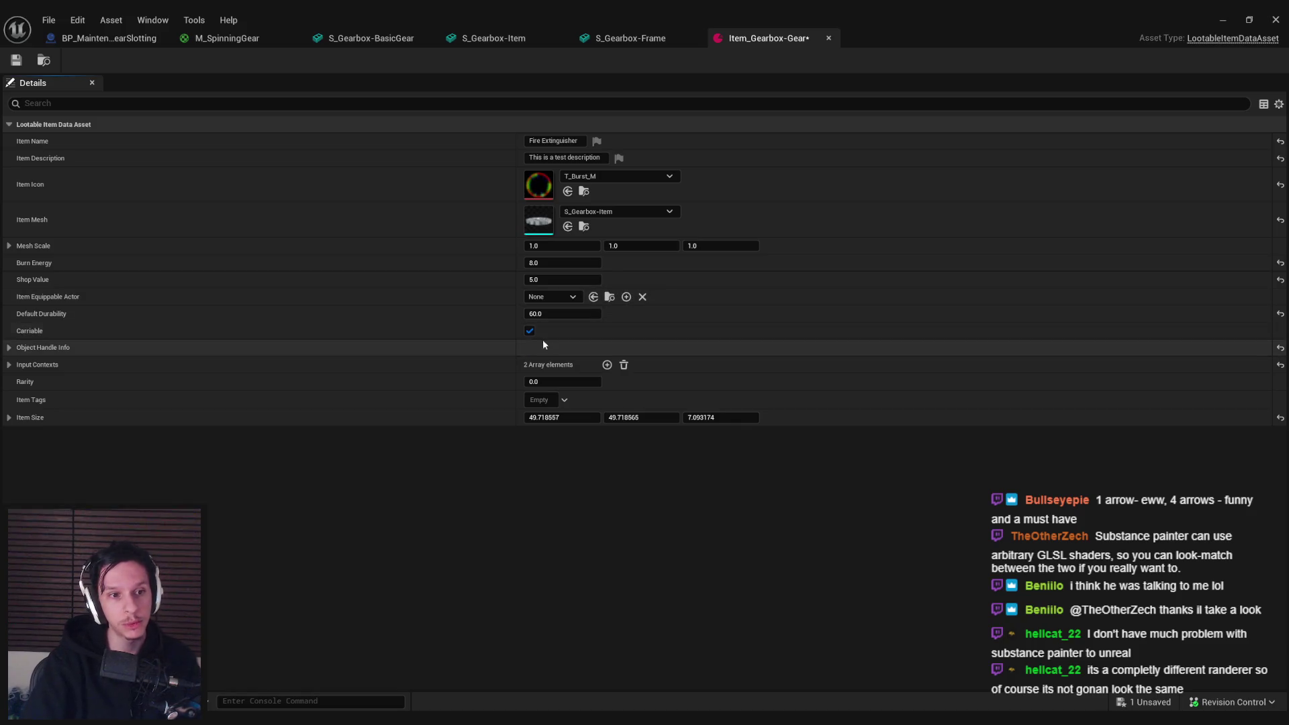
click(20, 61)
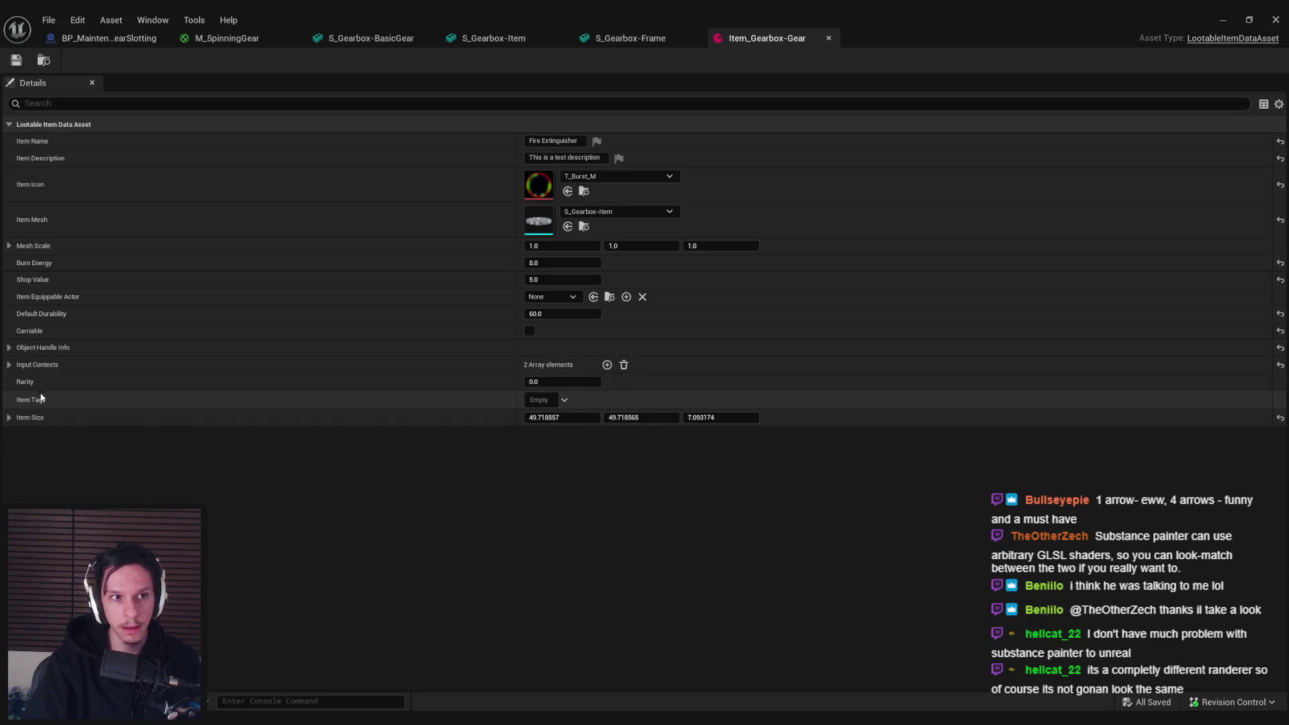
- Rename the item to 'Gear' and save
click(562, 141)
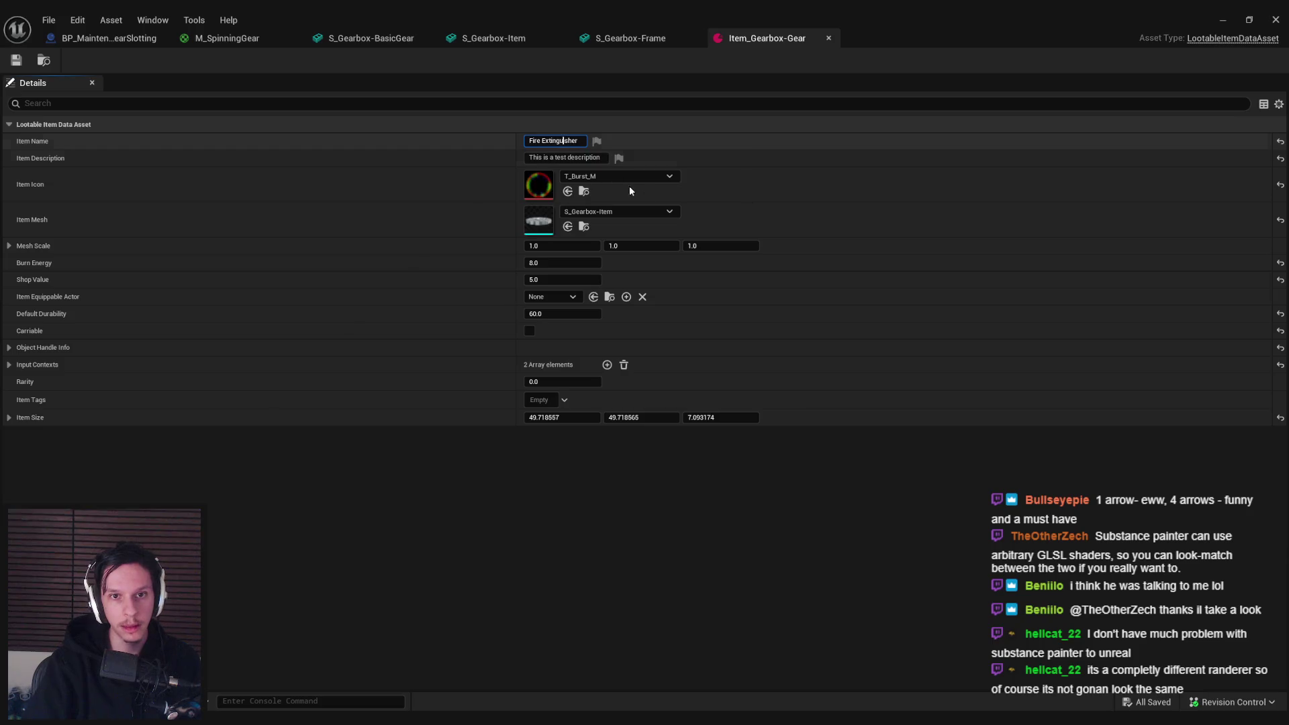
key(ctrl+a)
text(Gear)
key(Return)
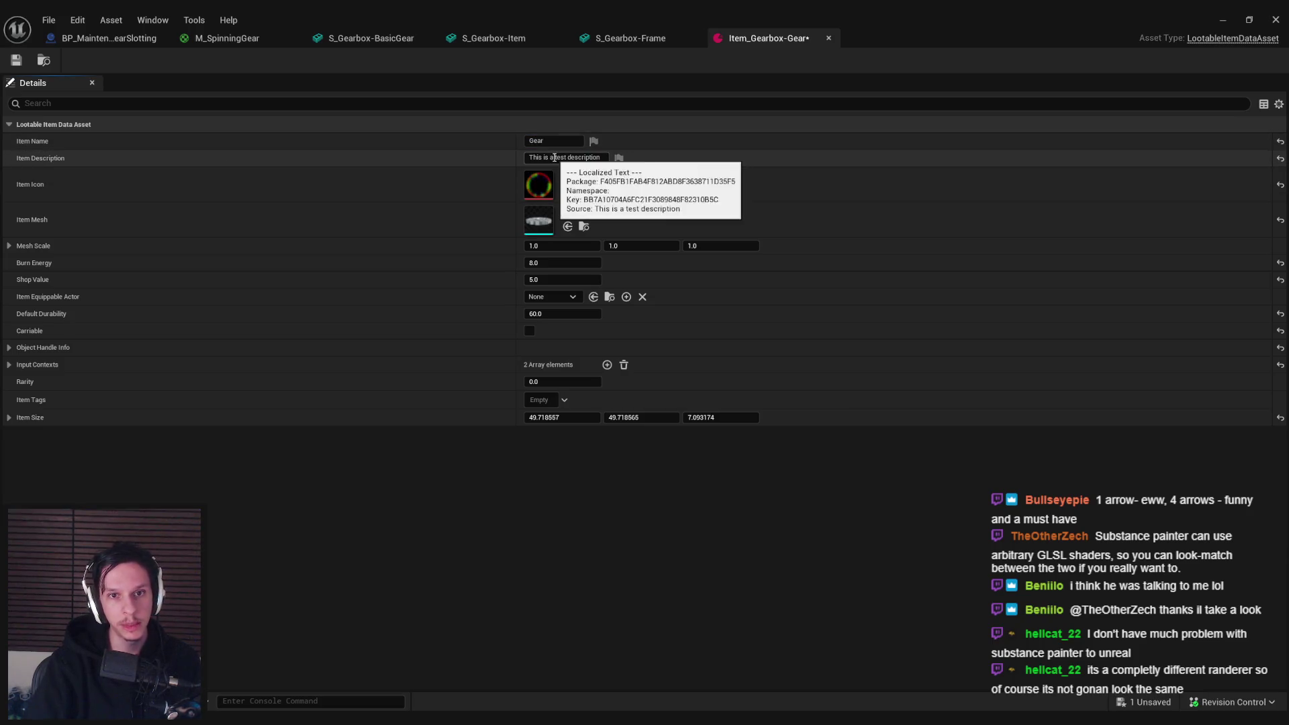
click(17, 61)
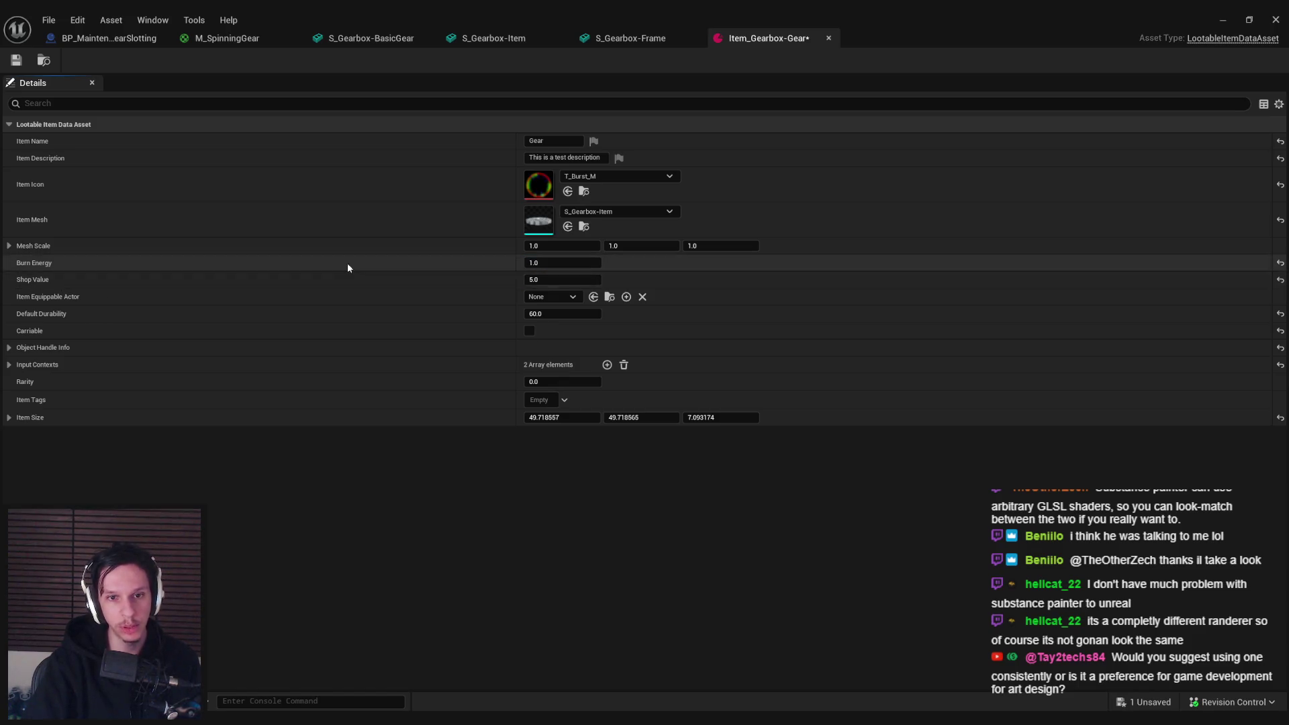
- Set burn energy 1.0 and durability -1.0, empty the input contexts, and return to the level editor
click(532, 280)
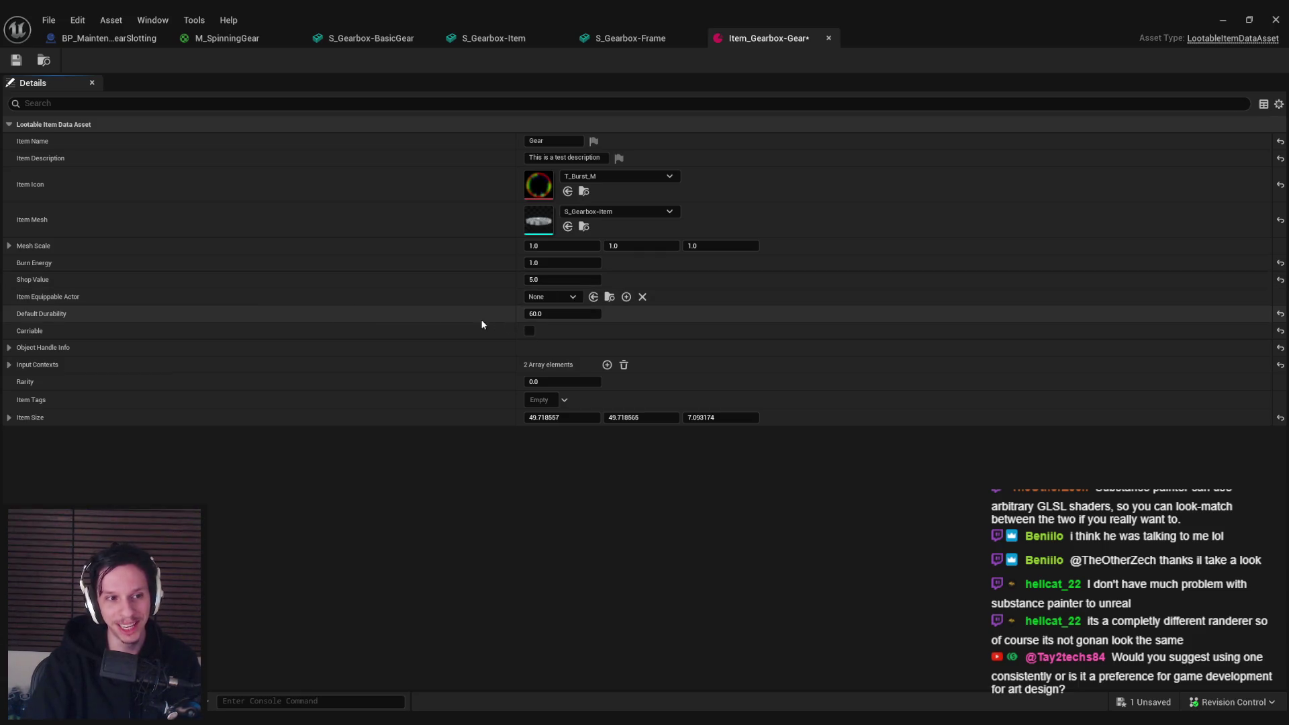
key(ctrl+s)
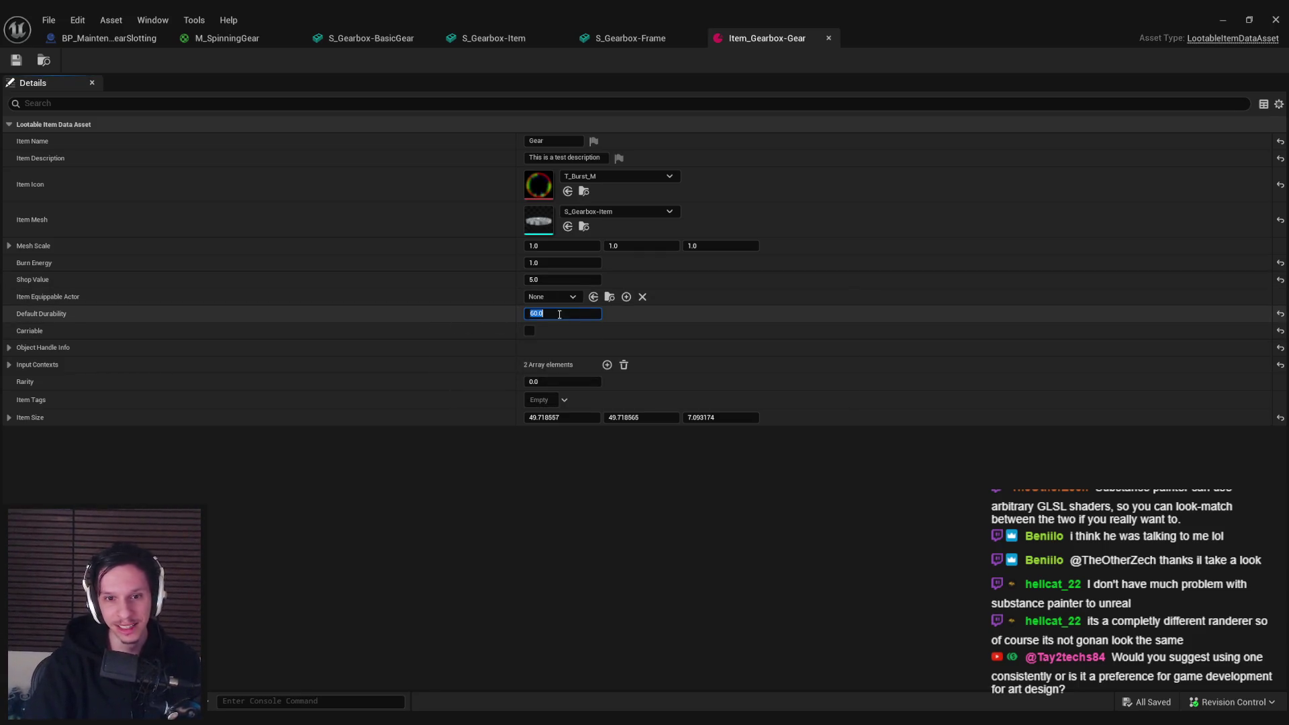
click(1280, 313)
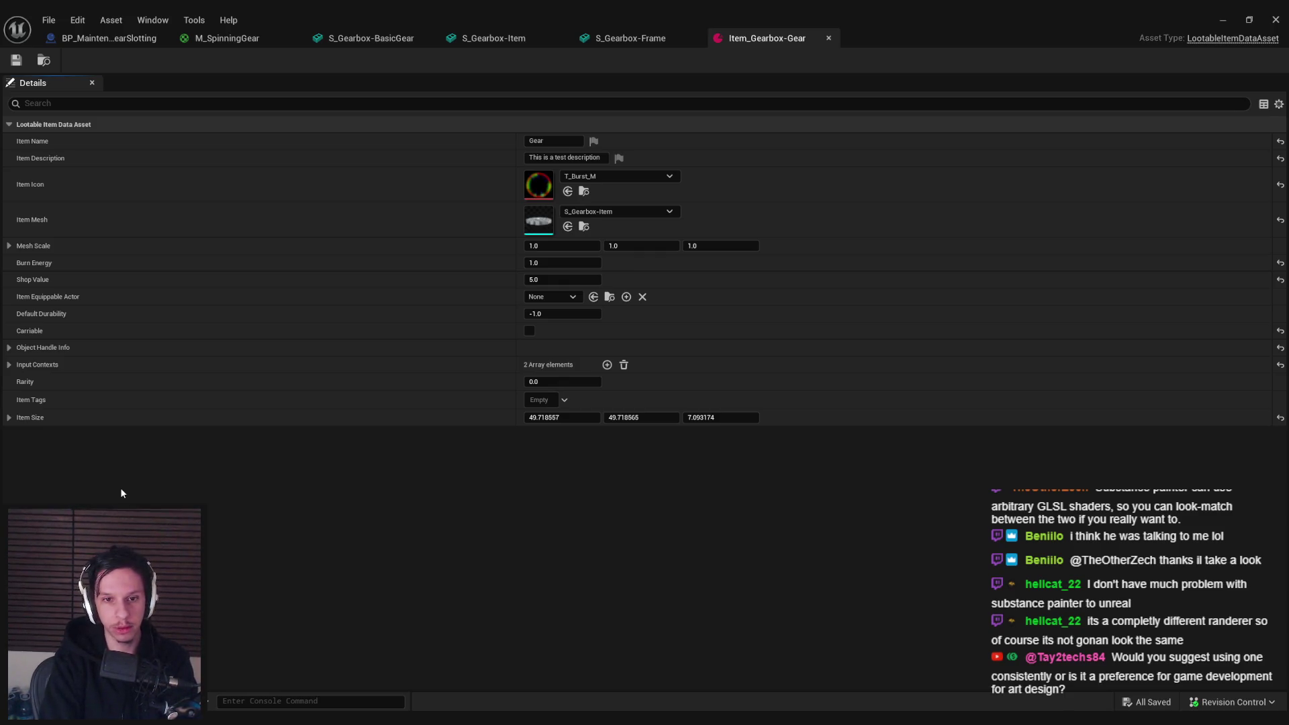
click(624, 364)
click(9, 349)
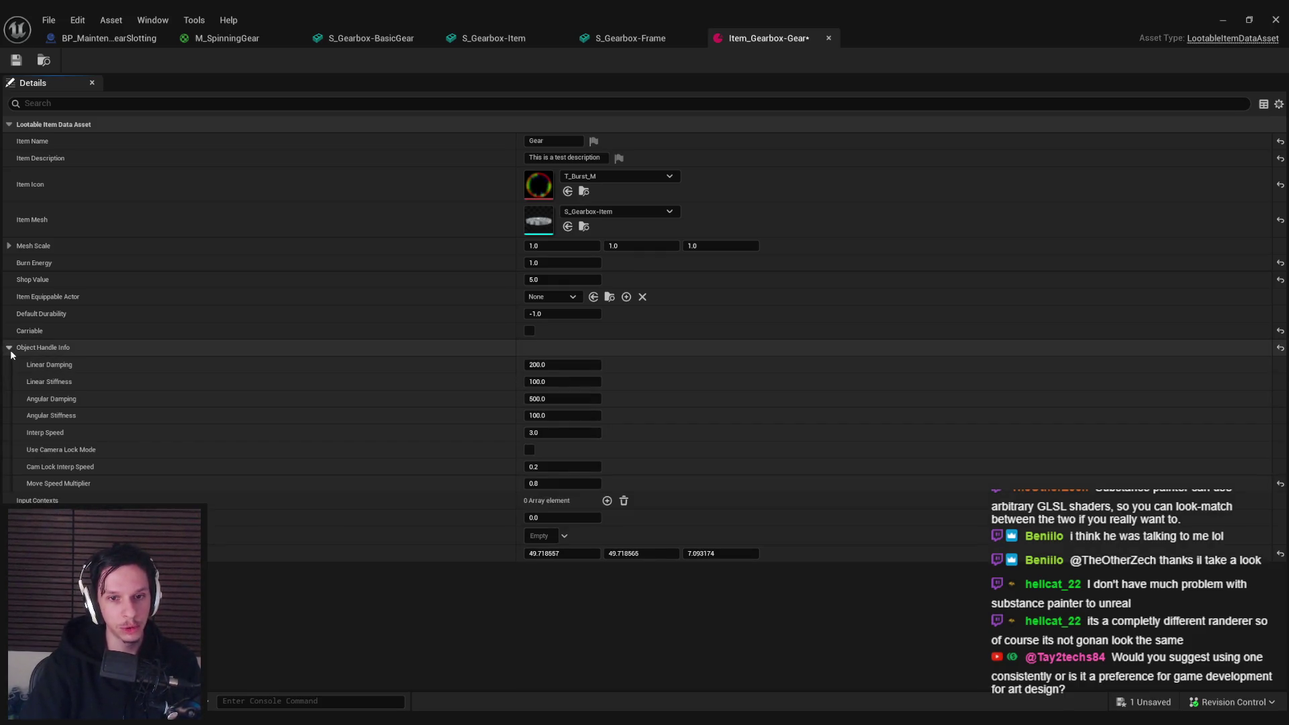
click(10, 348)
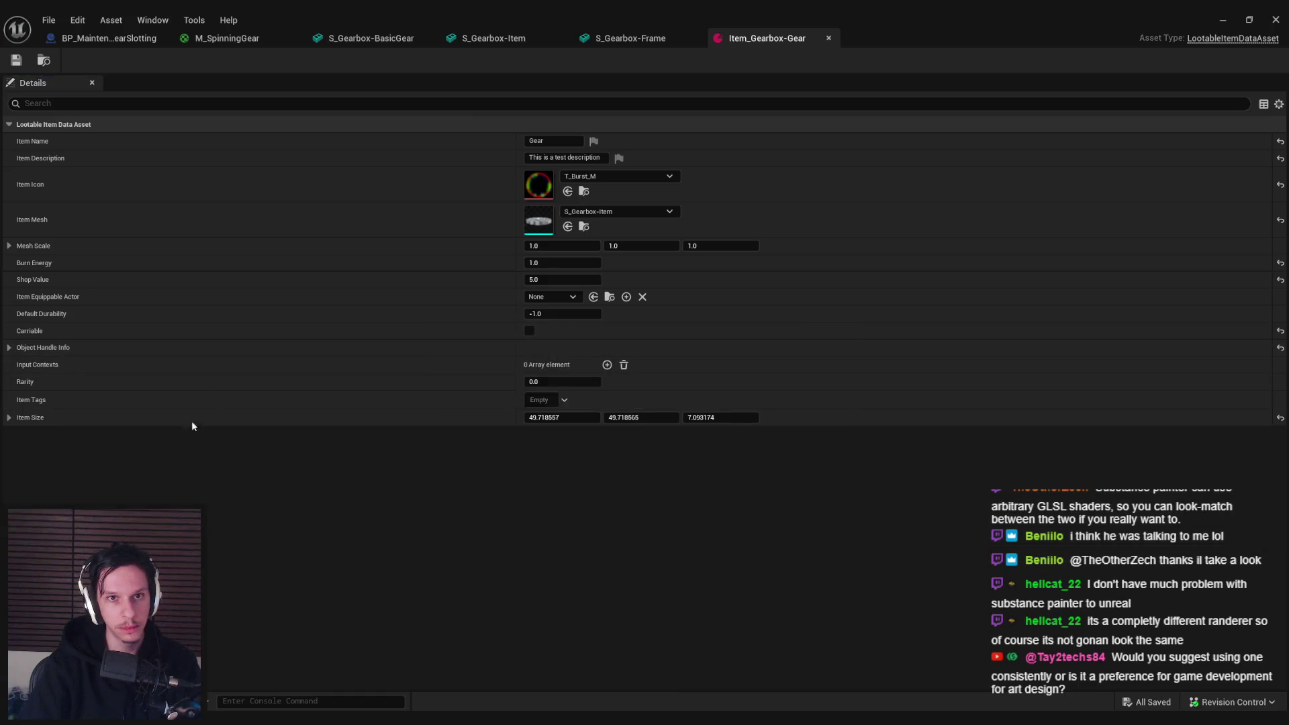
click(1223, 21)
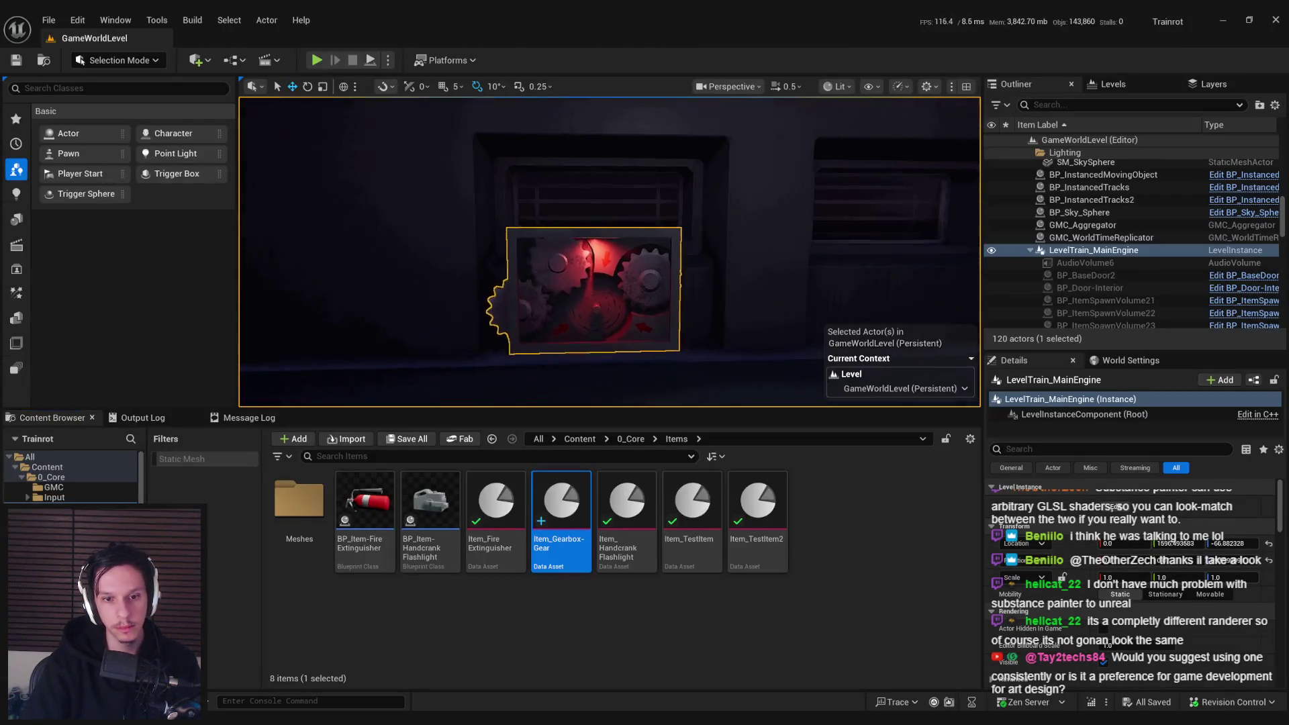
- Playtest the level by walking to the floor gear near the red gearbox, picking it up, then stopping
click(317, 61)
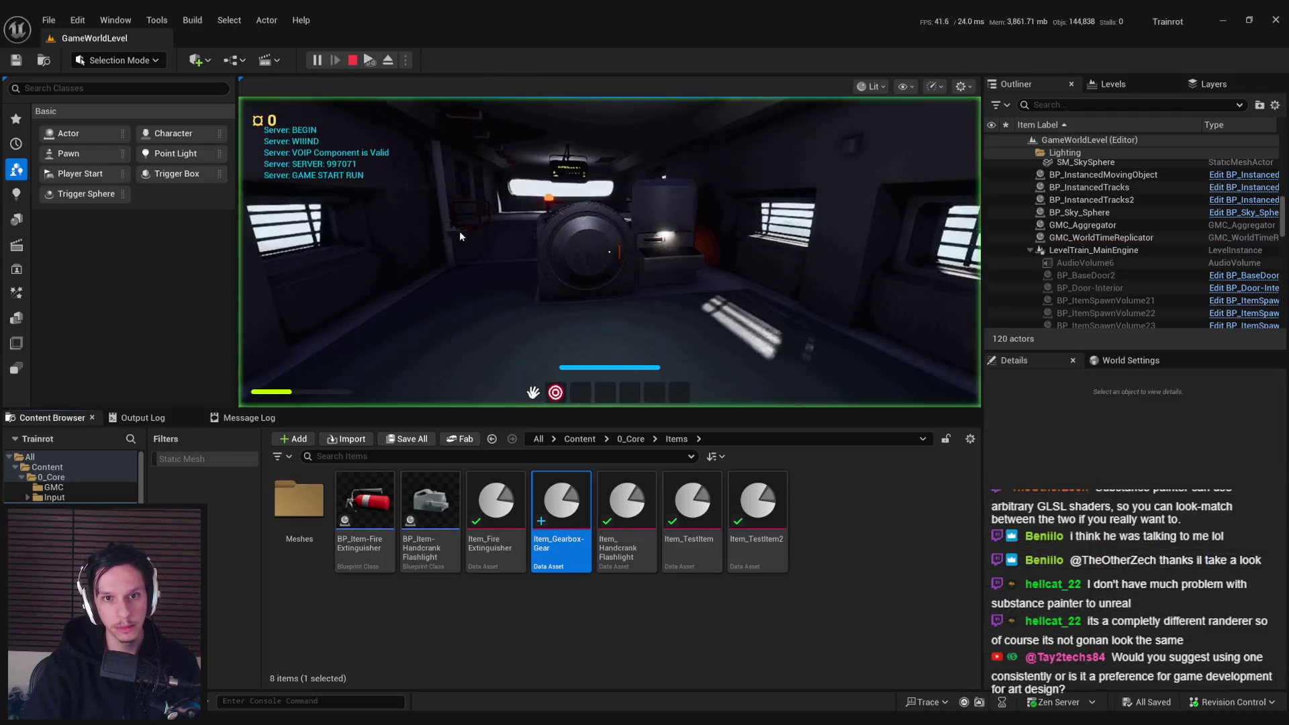
key(w)
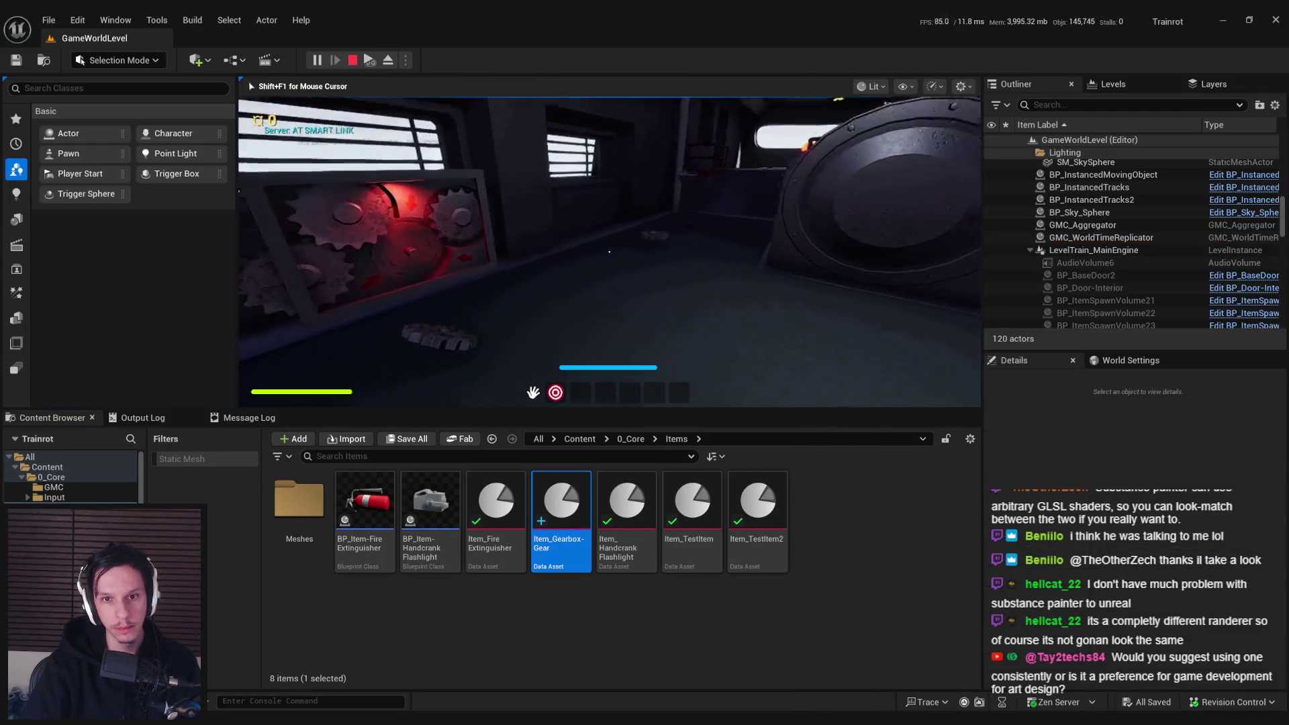
key(w)
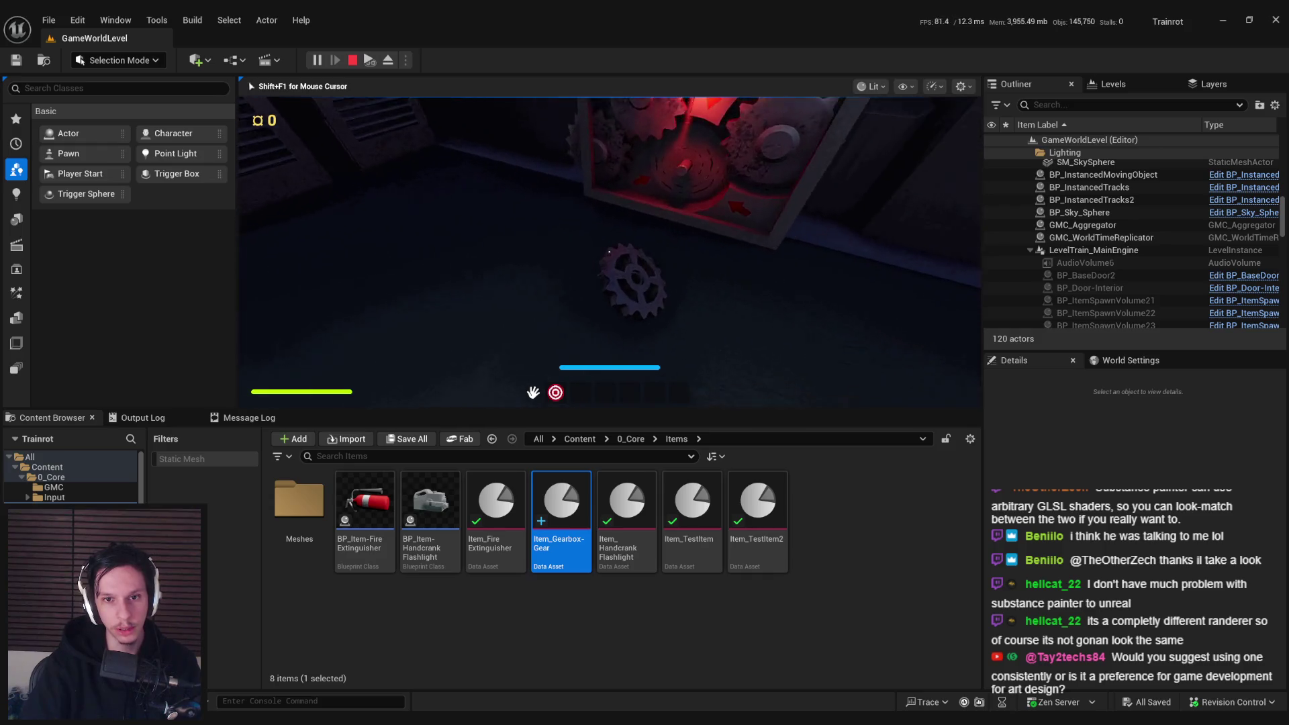
key(e)
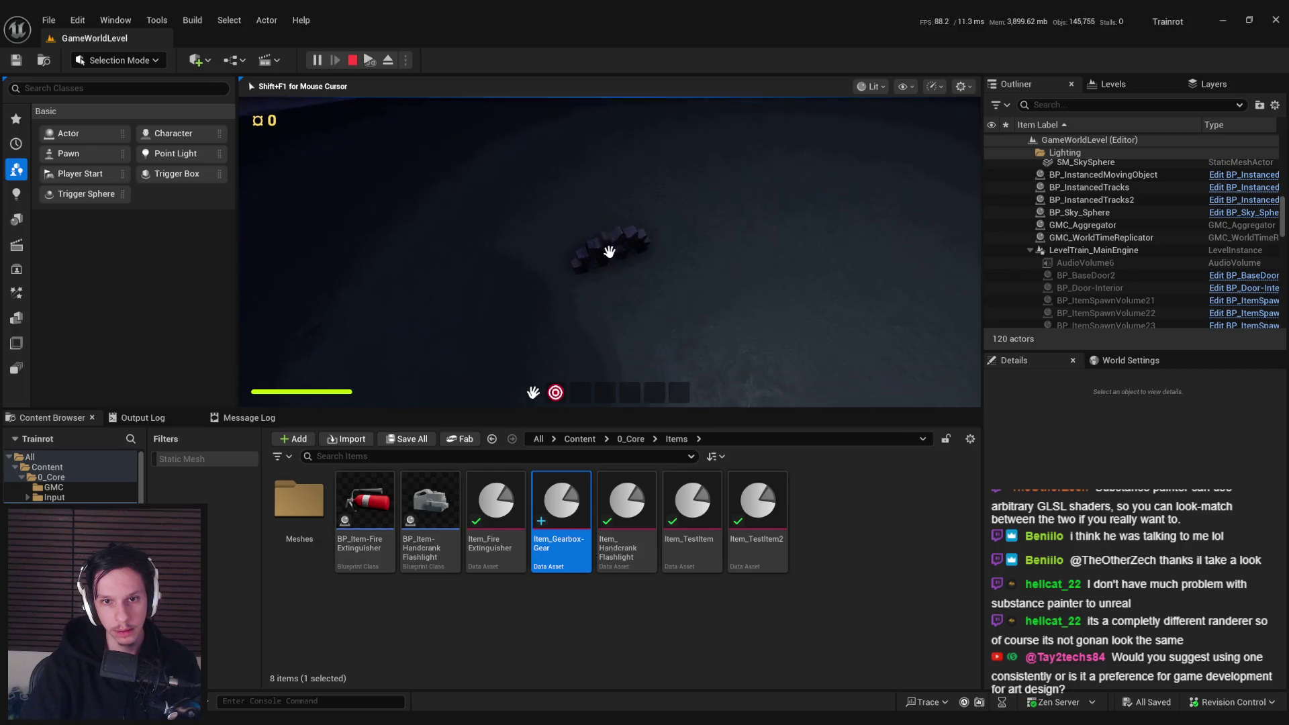
key(w)
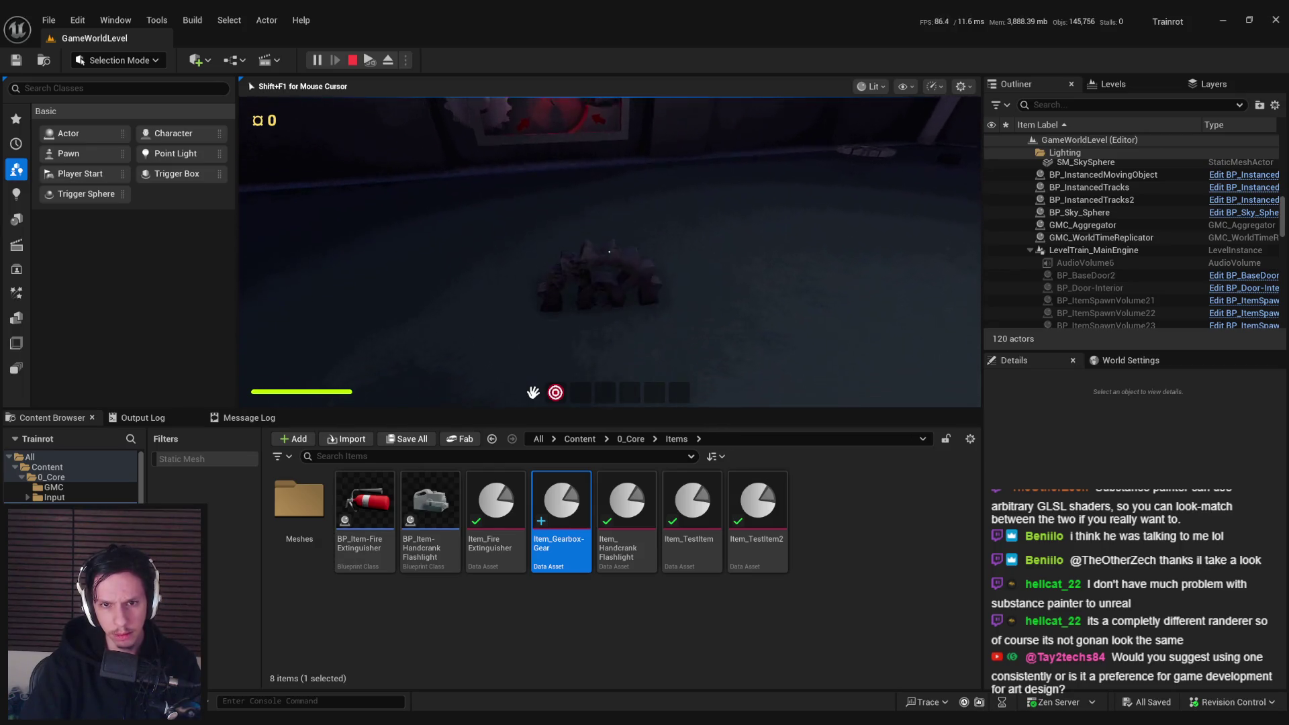
key(Escape)
- Open Item_Gearbox-Gear and inspect the S_Gearbox-BasicGear mesh from above, then close it
double_click(561, 503)
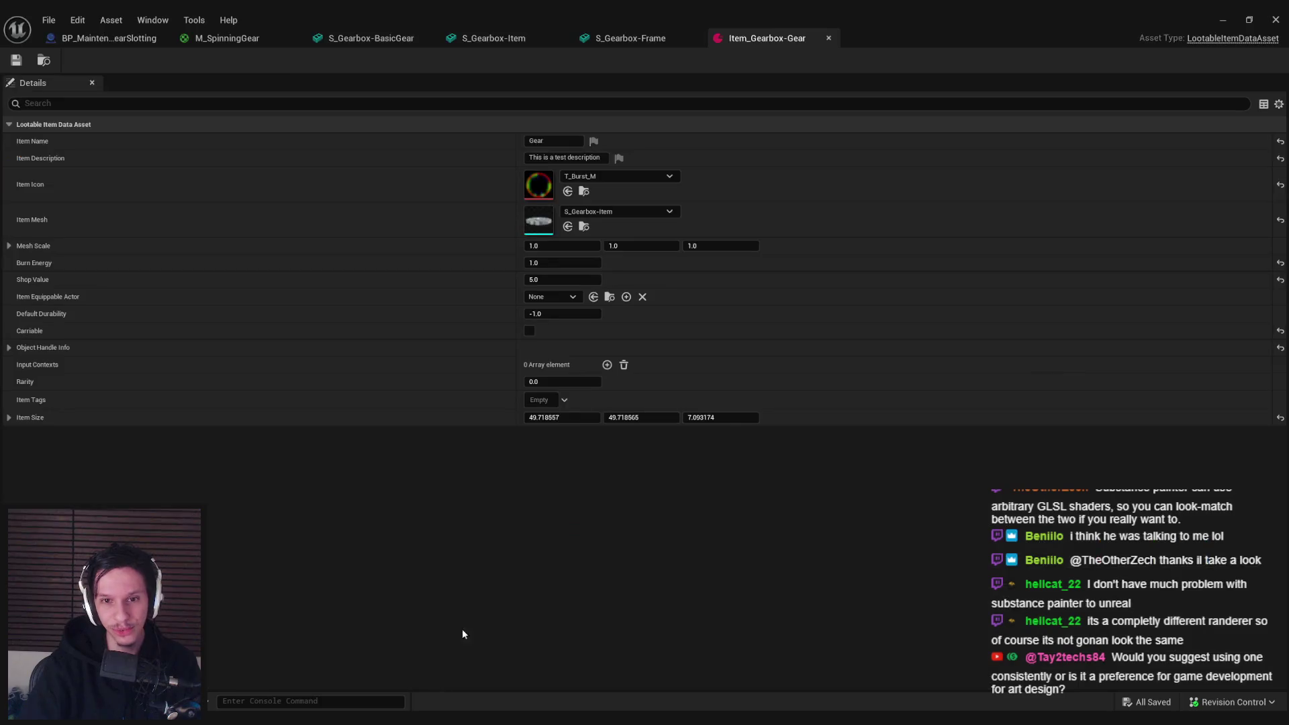
click(377, 41)
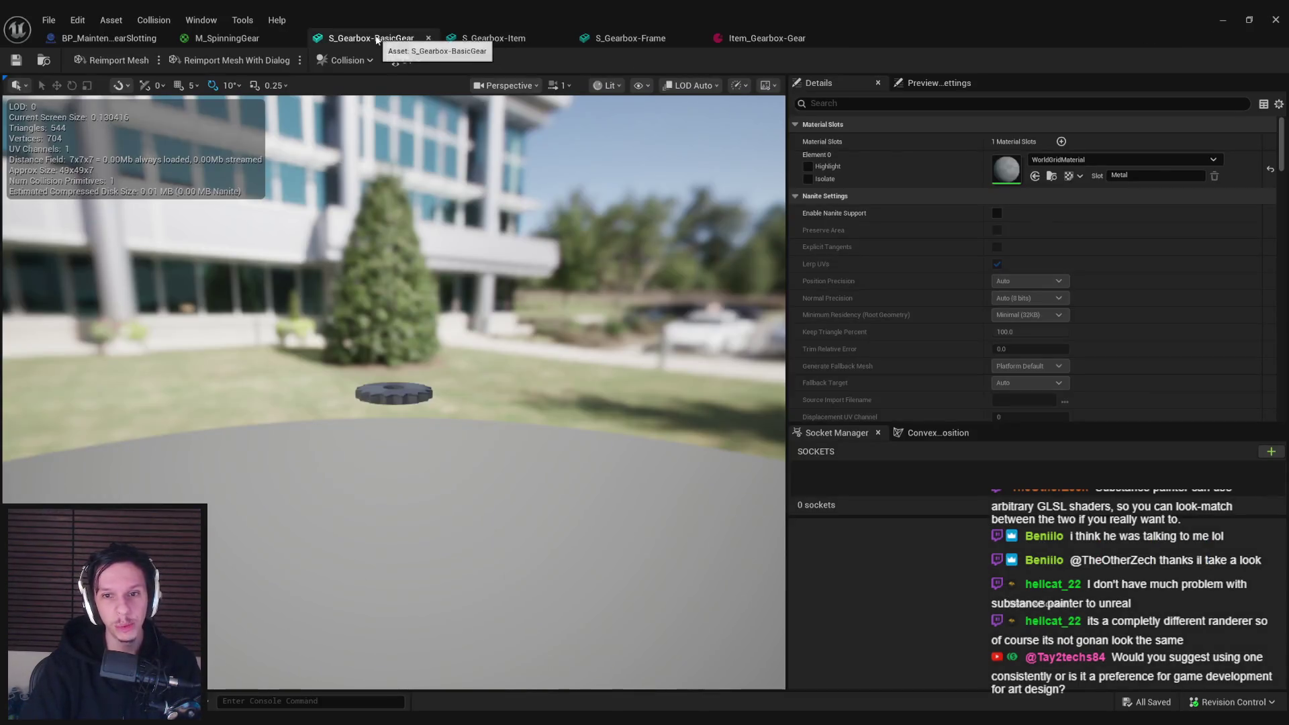
drag(547, 180, 547, 269)
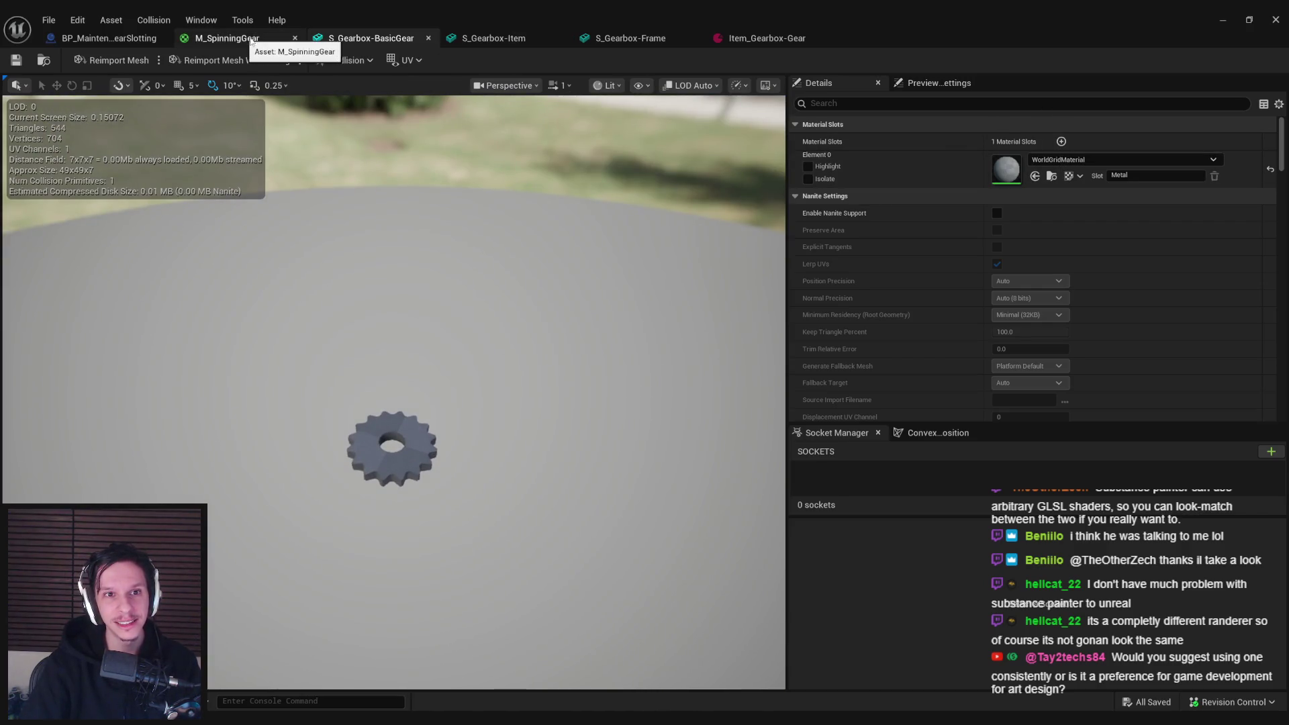
click(428, 38)
- Assign MI_TestMat-Metal to the S_Gearbox-Item gear's material slot
click(396, 39)
click(1067, 160)
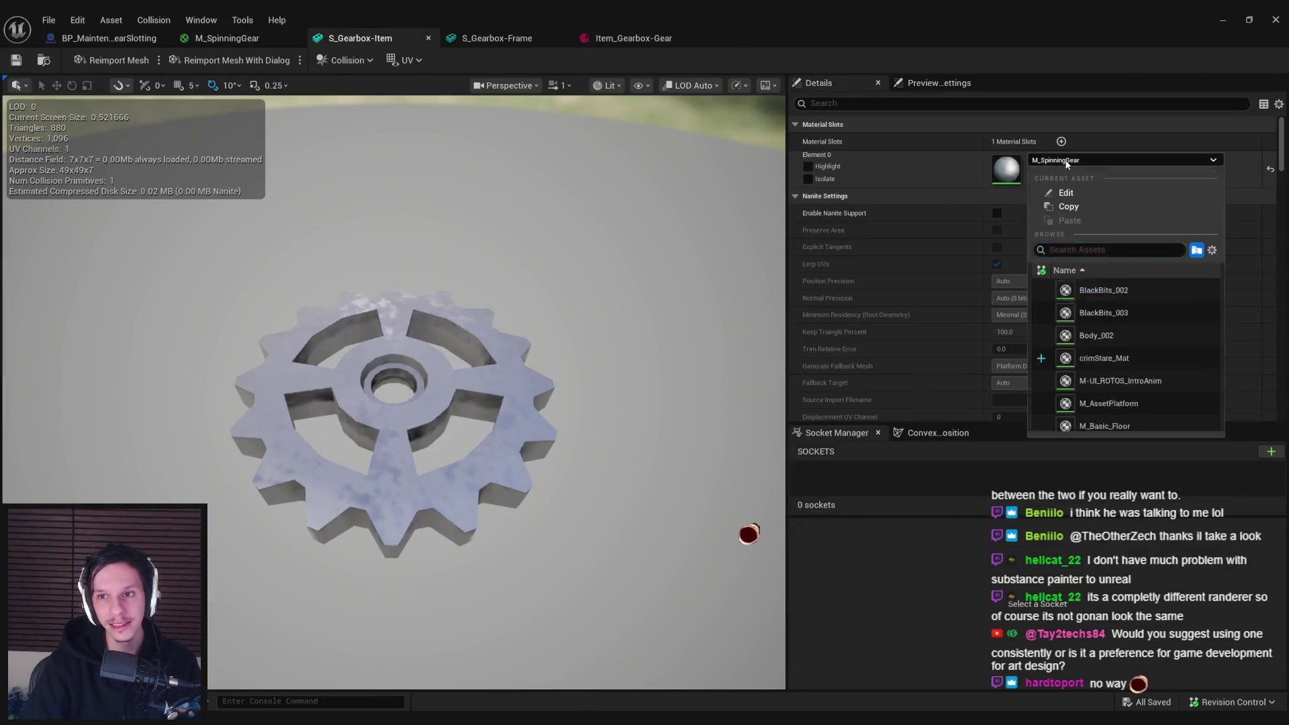
text(meta)
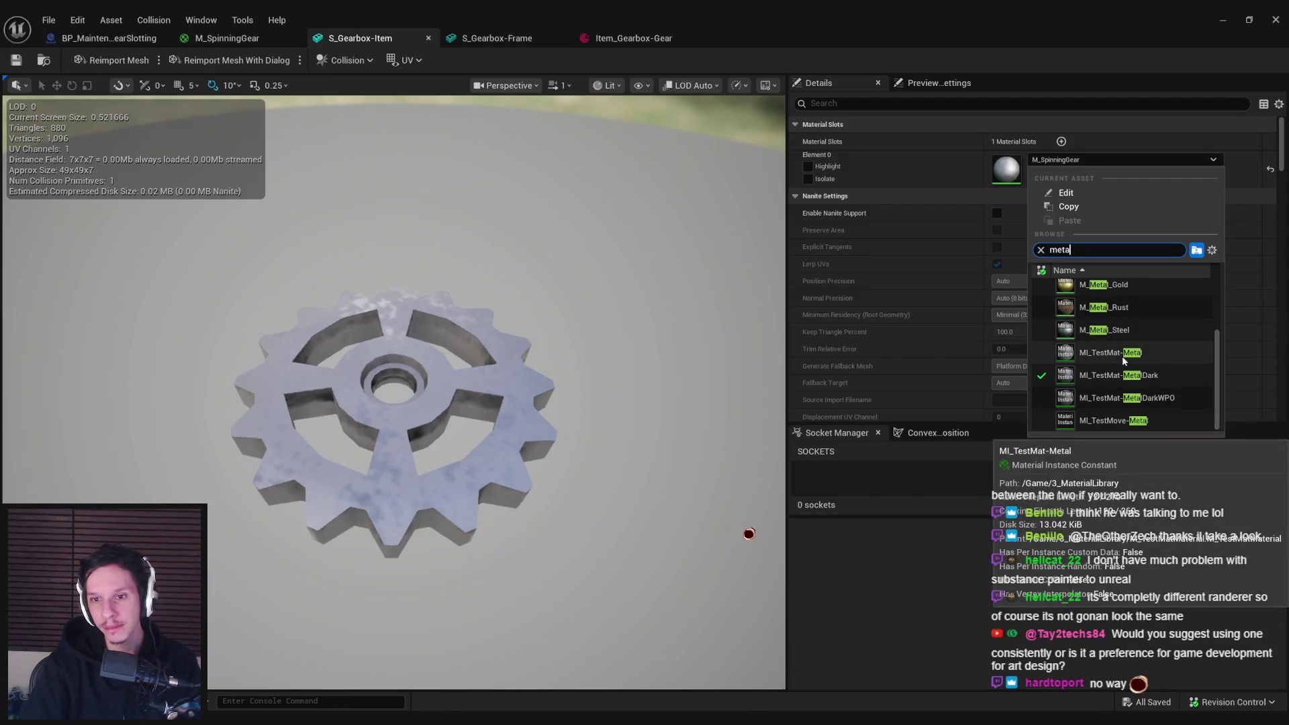
click(1122, 356)
click(1230, 19)
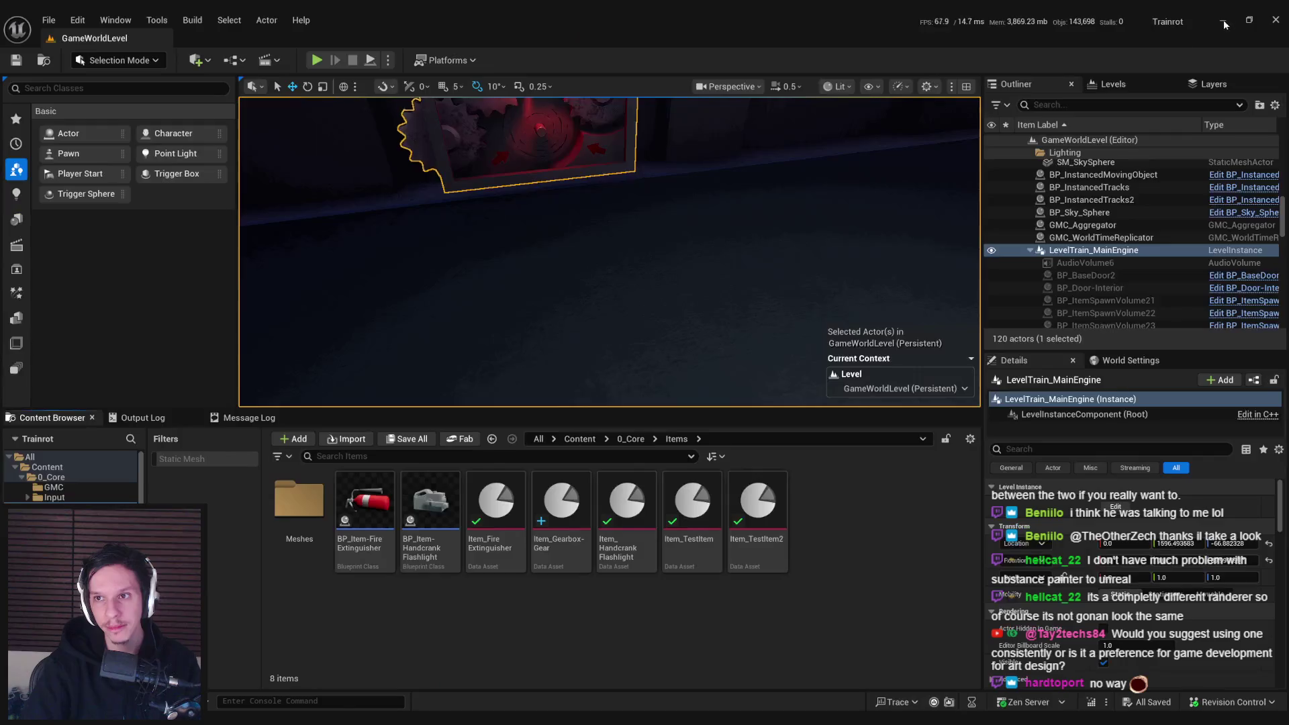
key(alt+p)
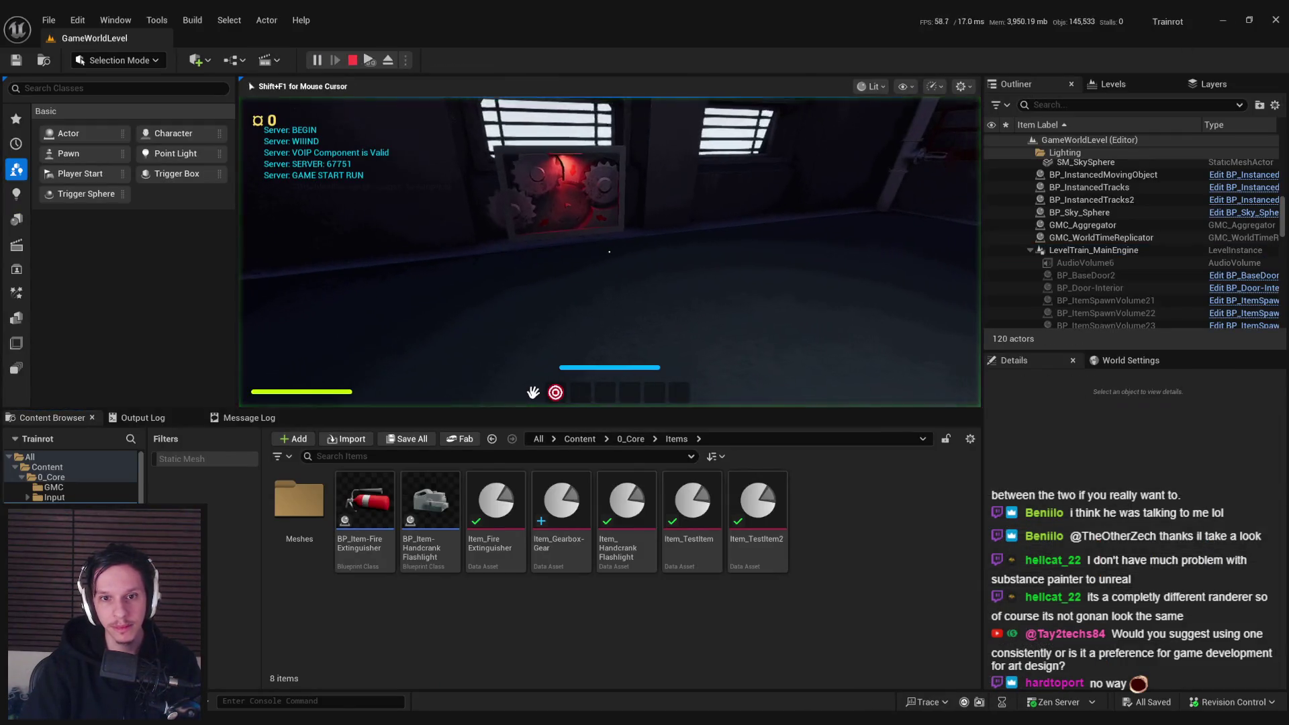
key(w)
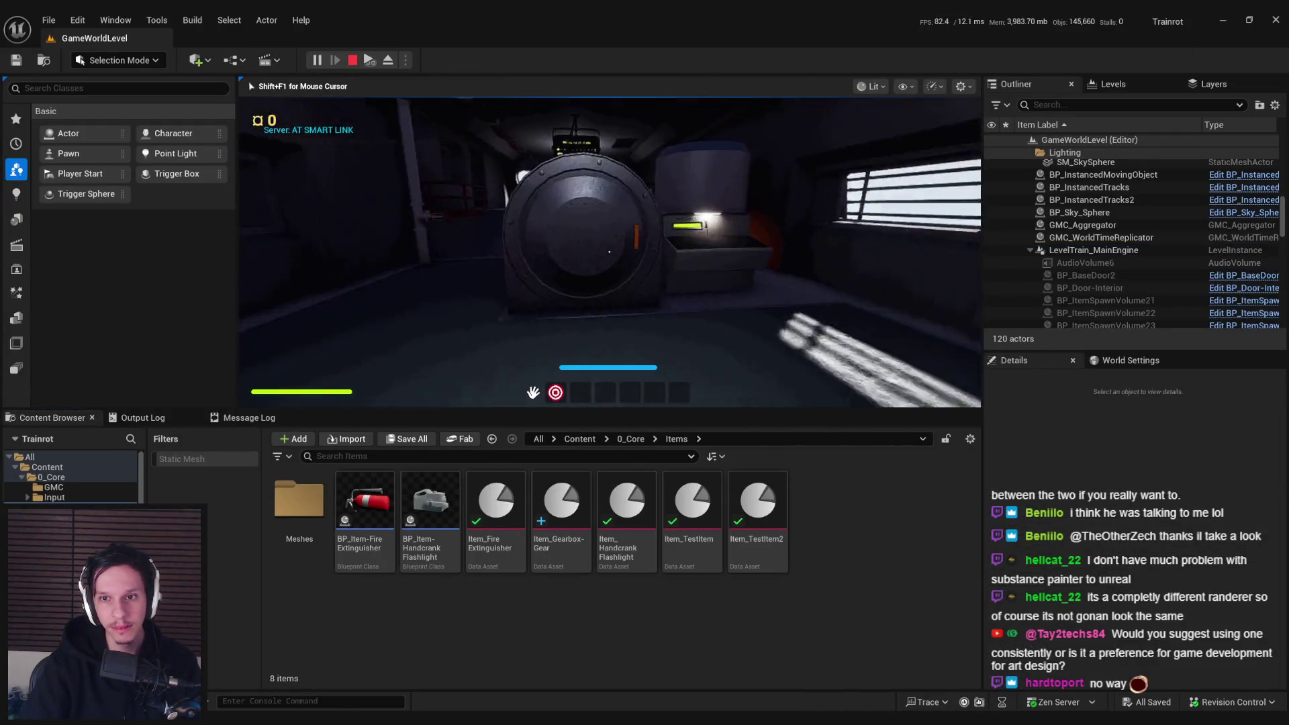
key(w)
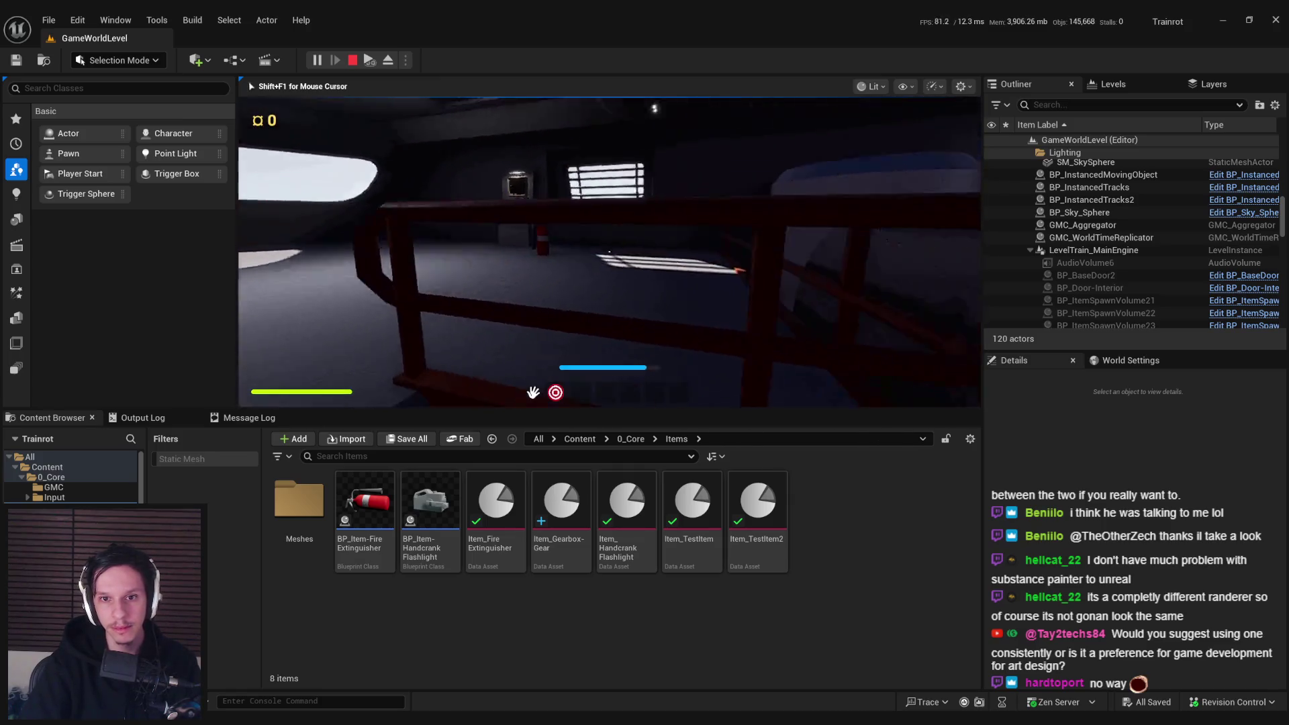
key(Escape)
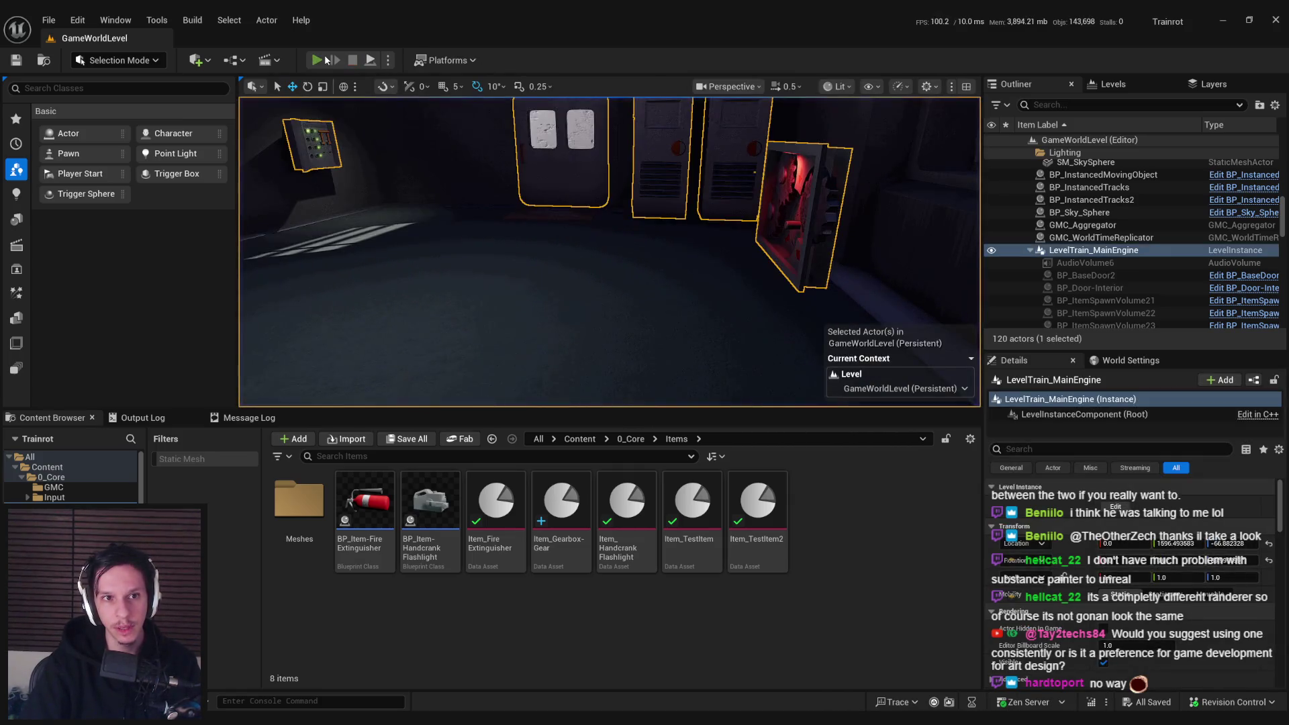
click(325, 60)
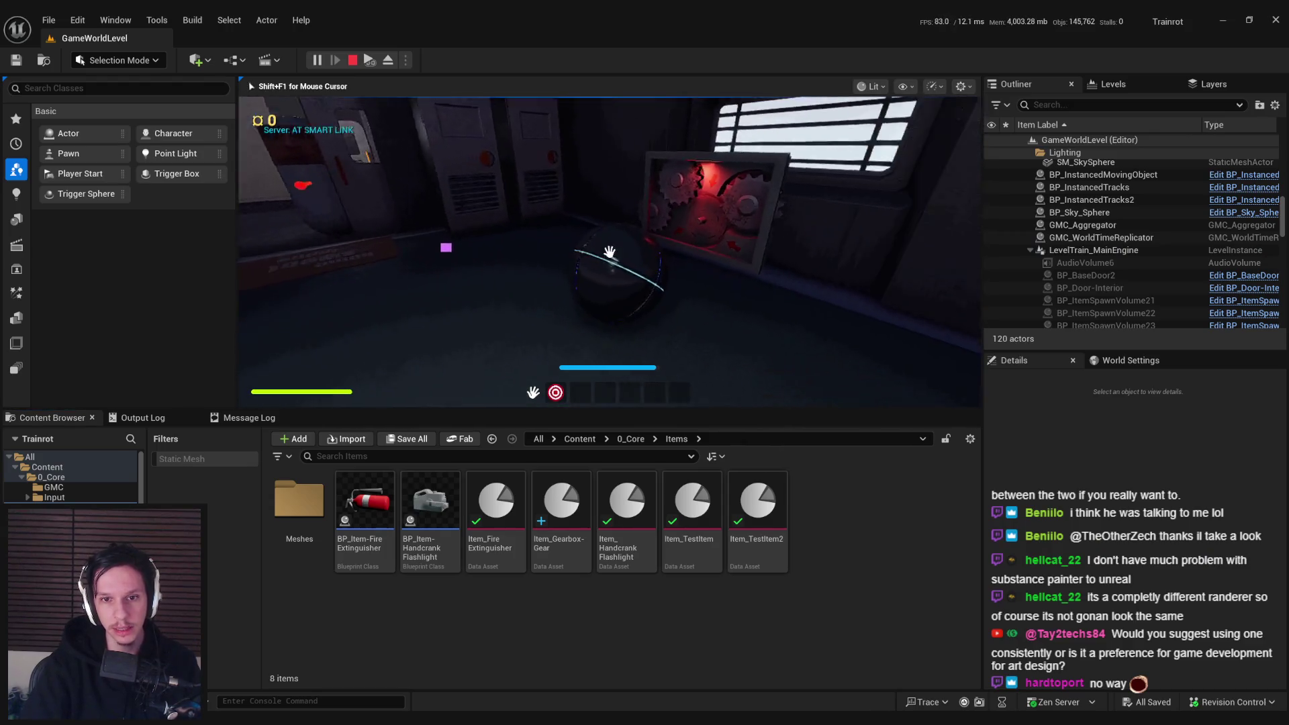
key(w)
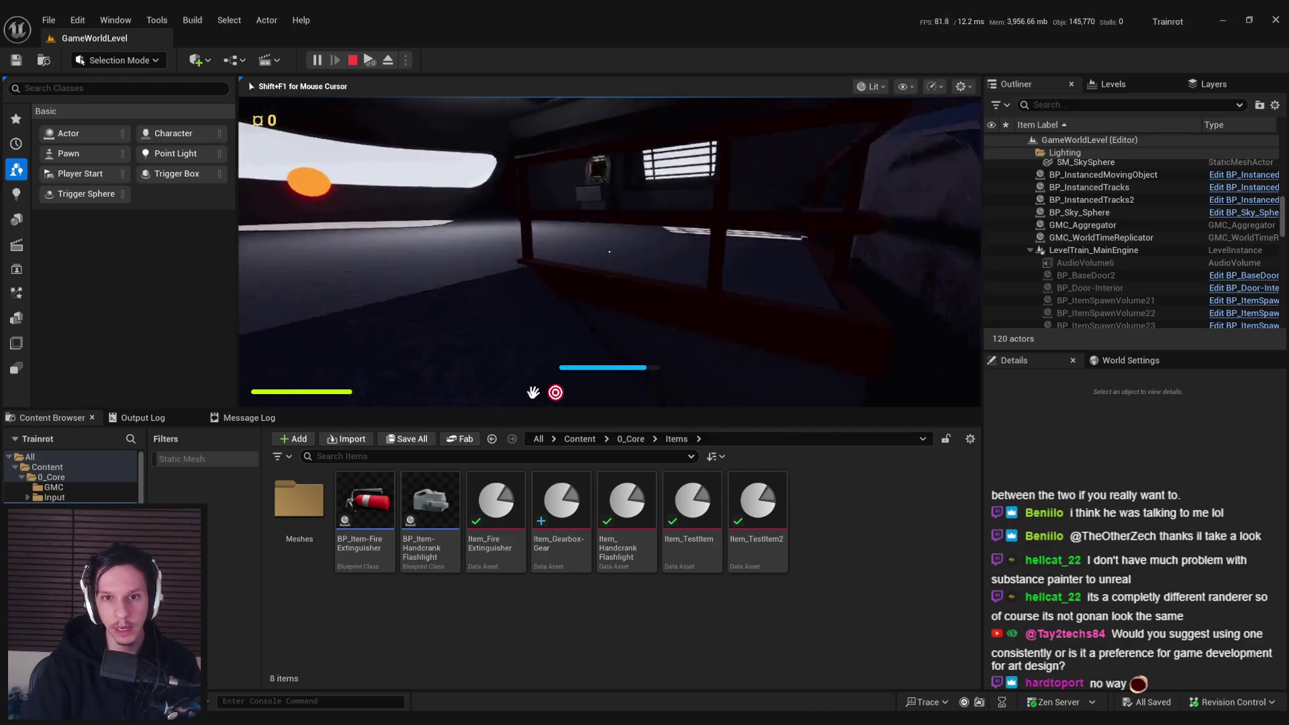
key(w)
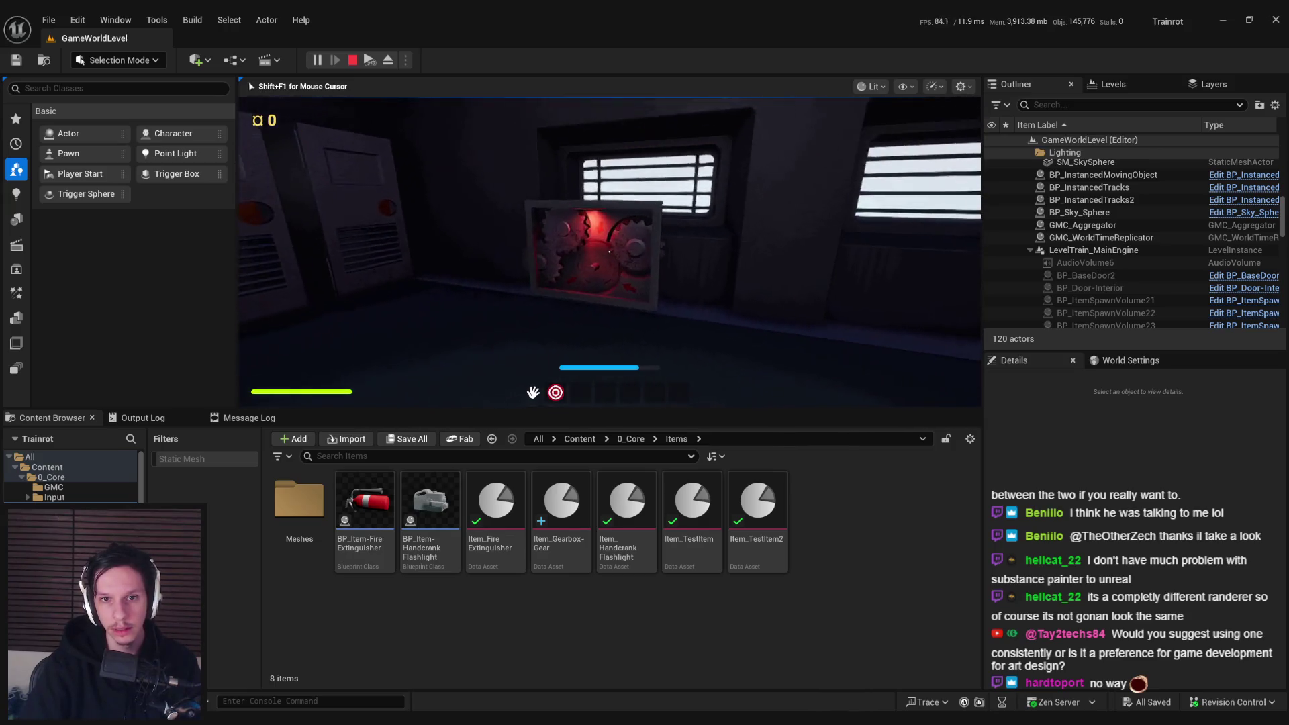
key(Escape)
click(318, 60)
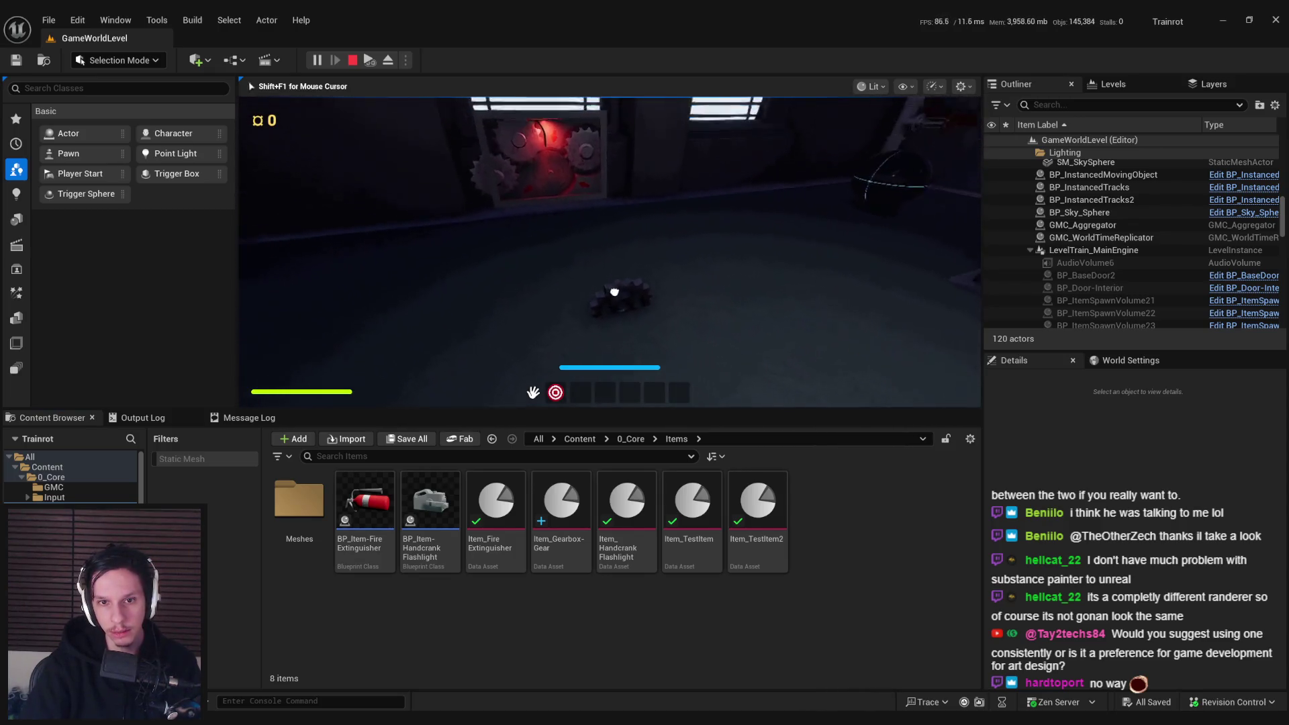
key(w)
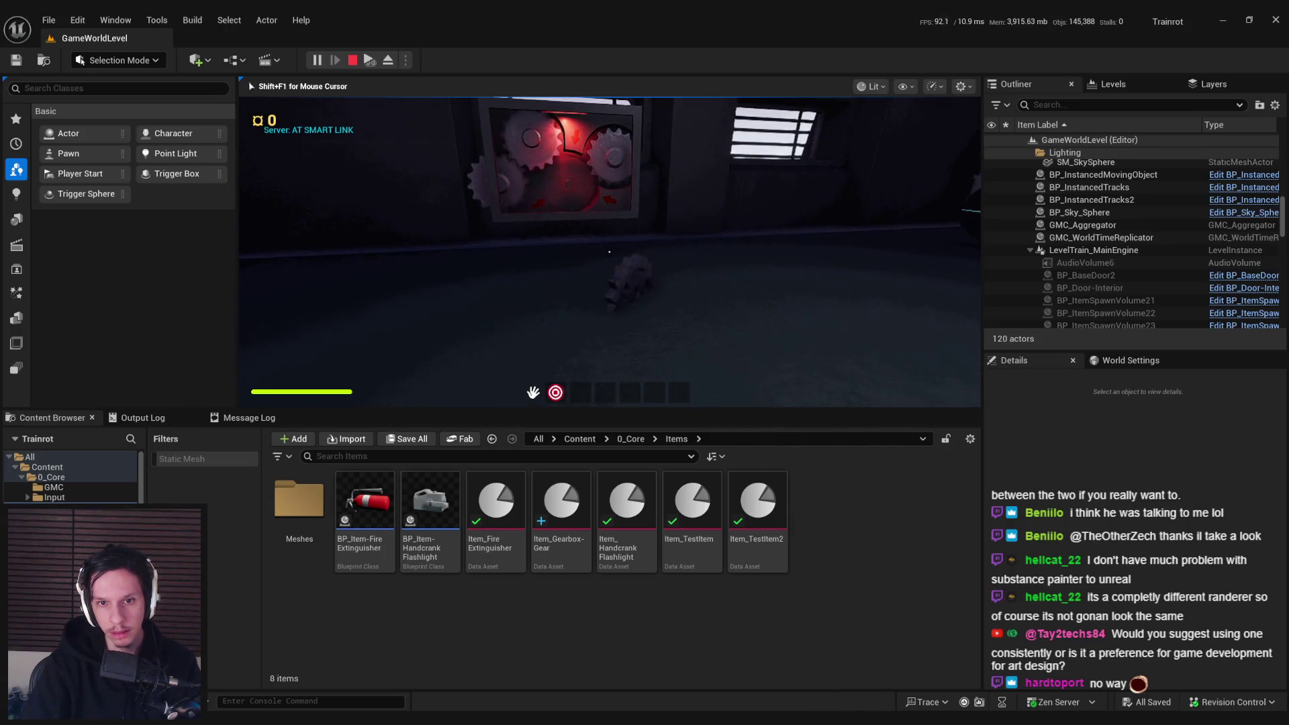
key(Escape)
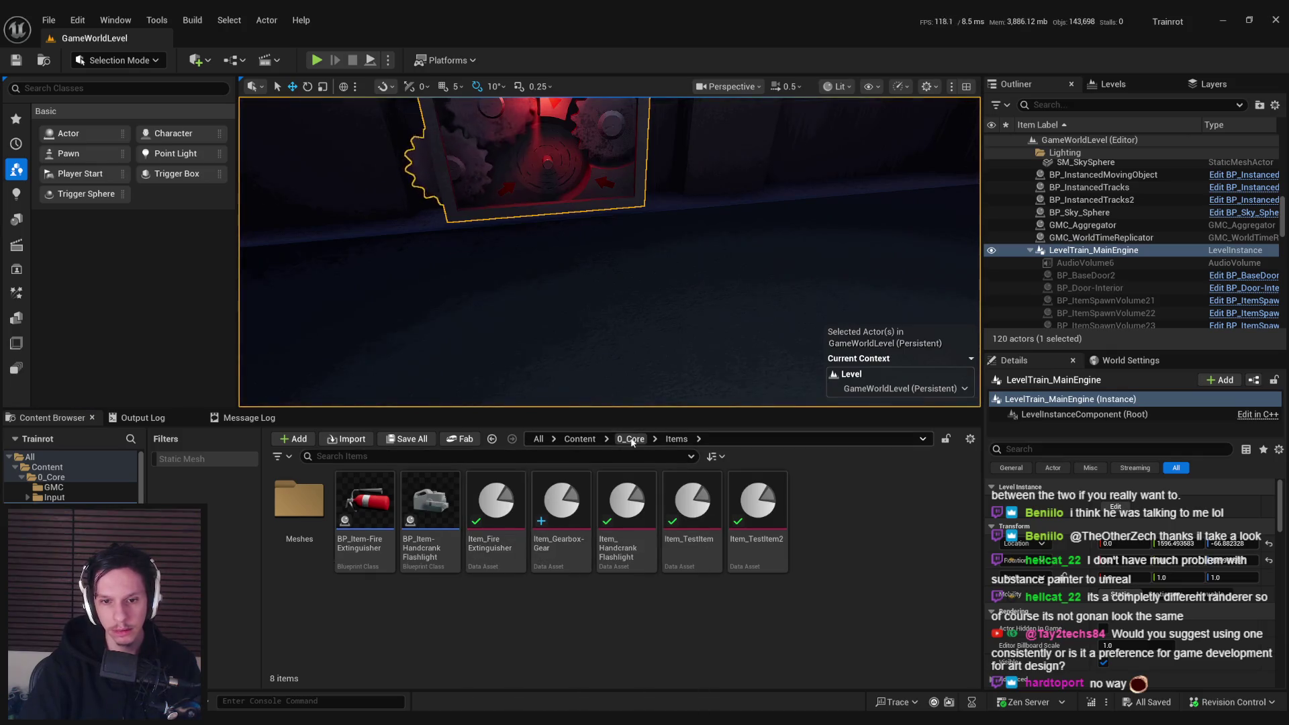
- Open S_Gearbox-Item from Item_Gearbox-Gear and show its simple collision wireframe
double_click(550, 561)
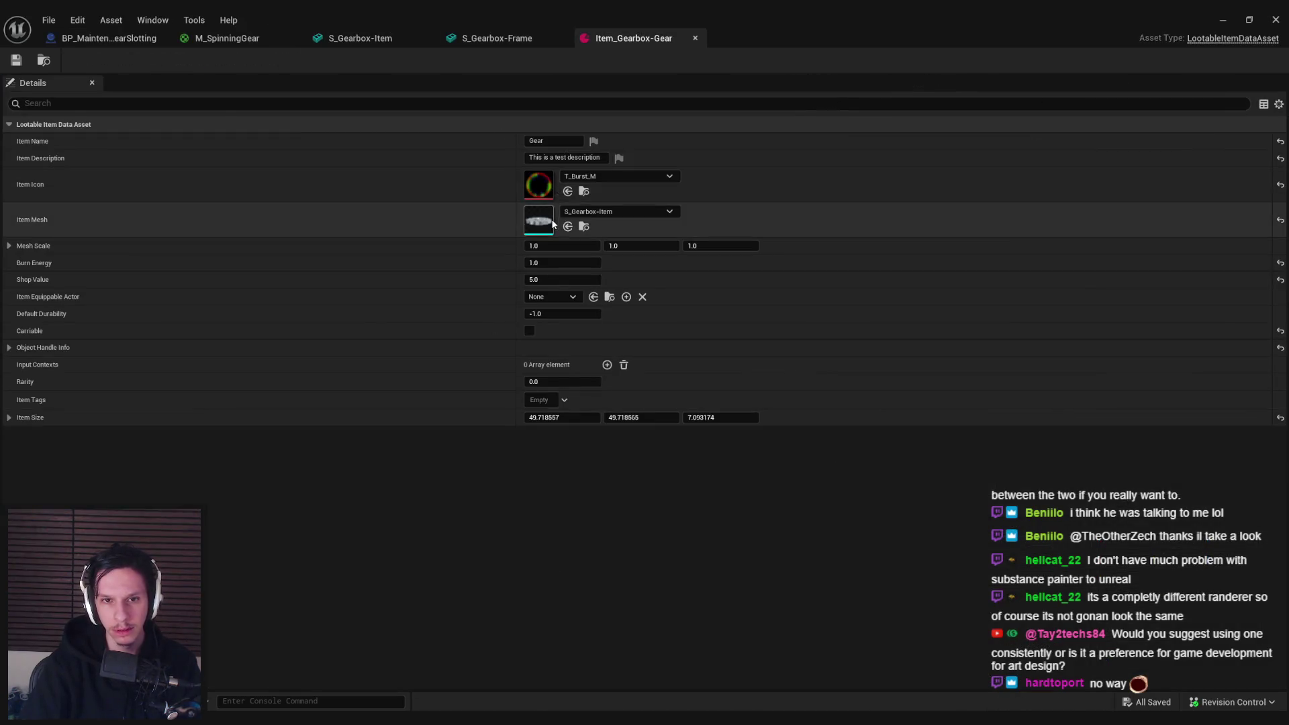
double_click(530, 216)
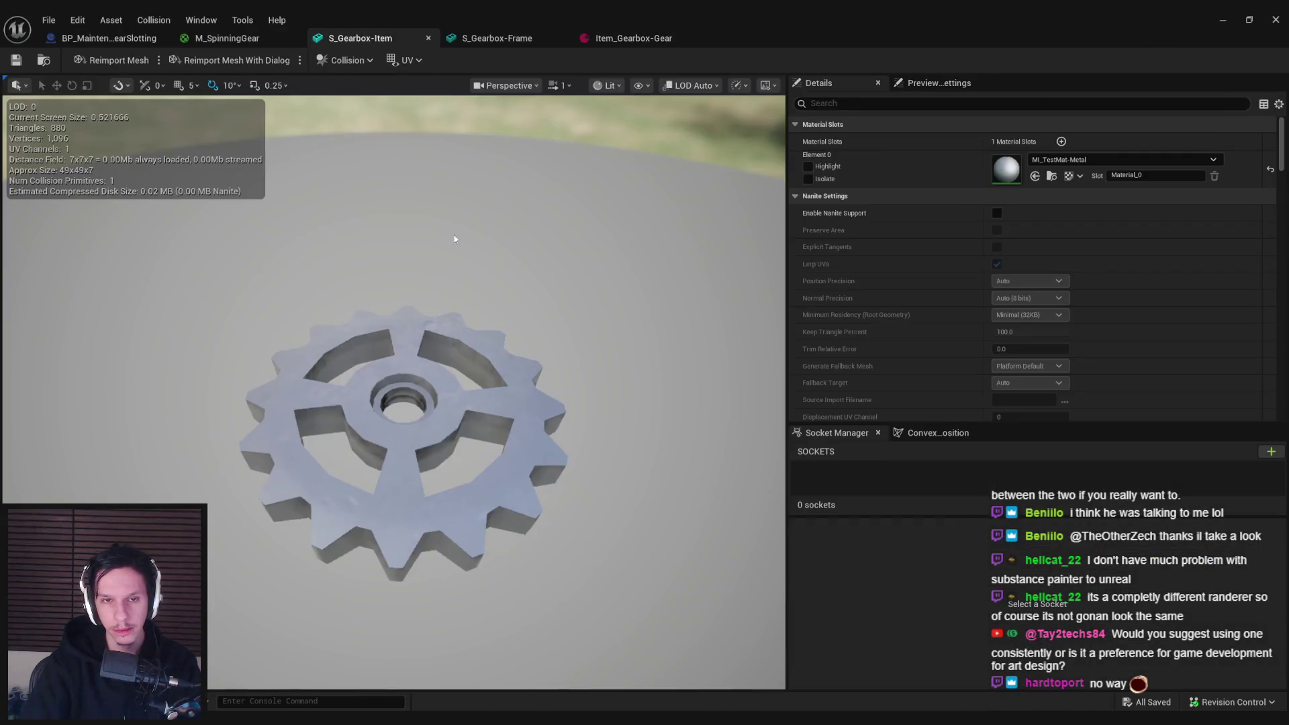
click(646, 87)
click(650, 311)
drag(486, 409, 483, 418)
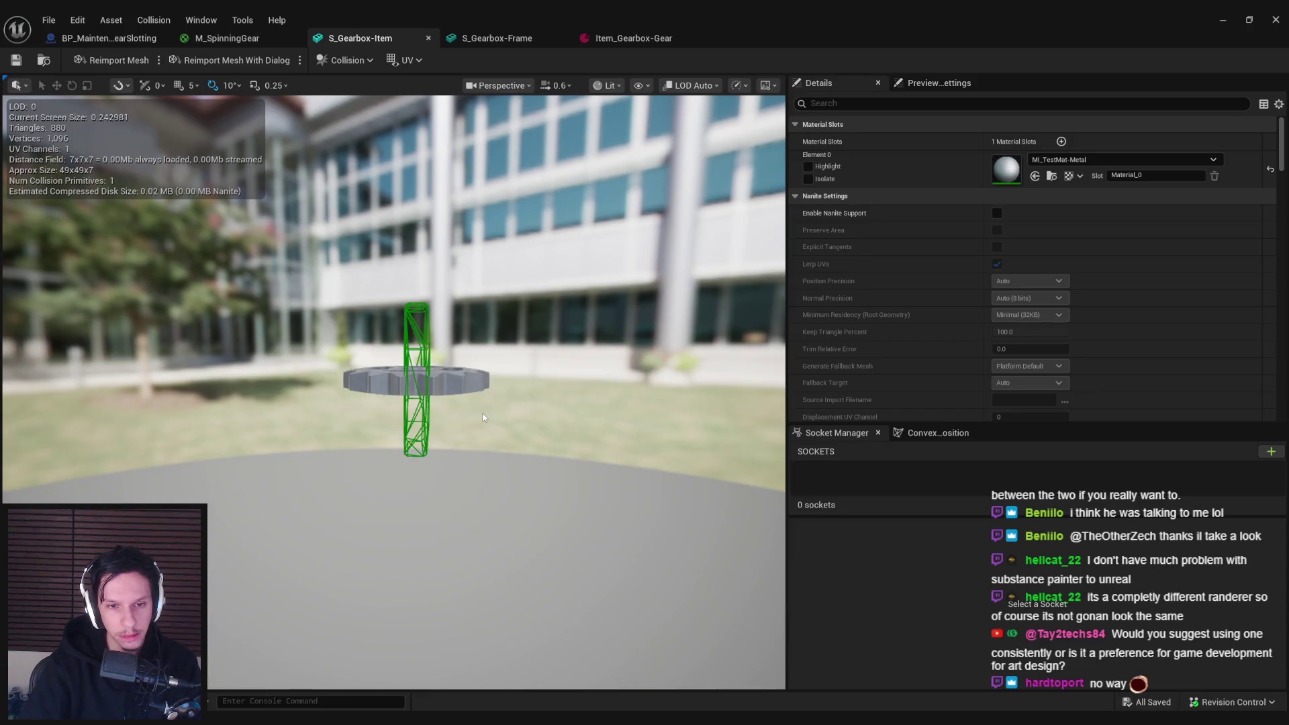
- Assign M_SpinningGear to the S_Gearbox-Item gear's material slot
click(1101, 160)
text(spin)
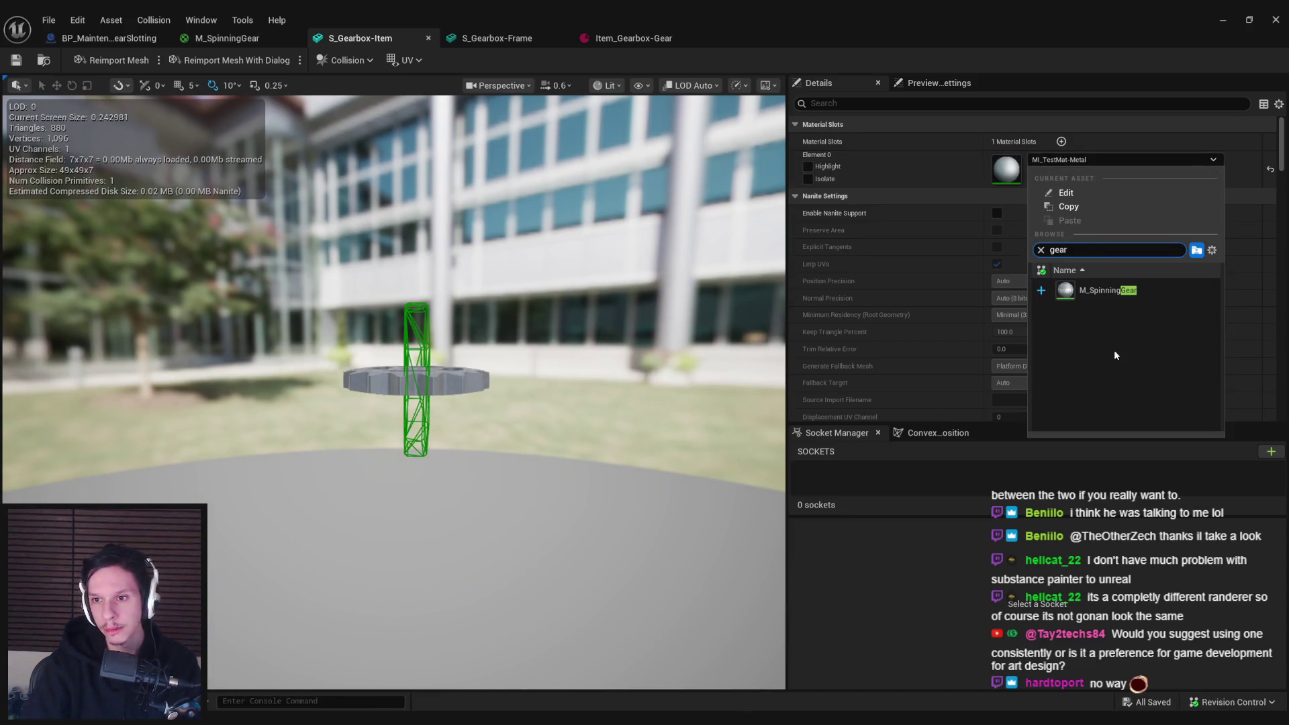
click(1109, 291)
- Give the gear a 10DOP-Y simplified collision hull, undoing a trial box collision, and playtest
scroll(466, 313, up, 2)
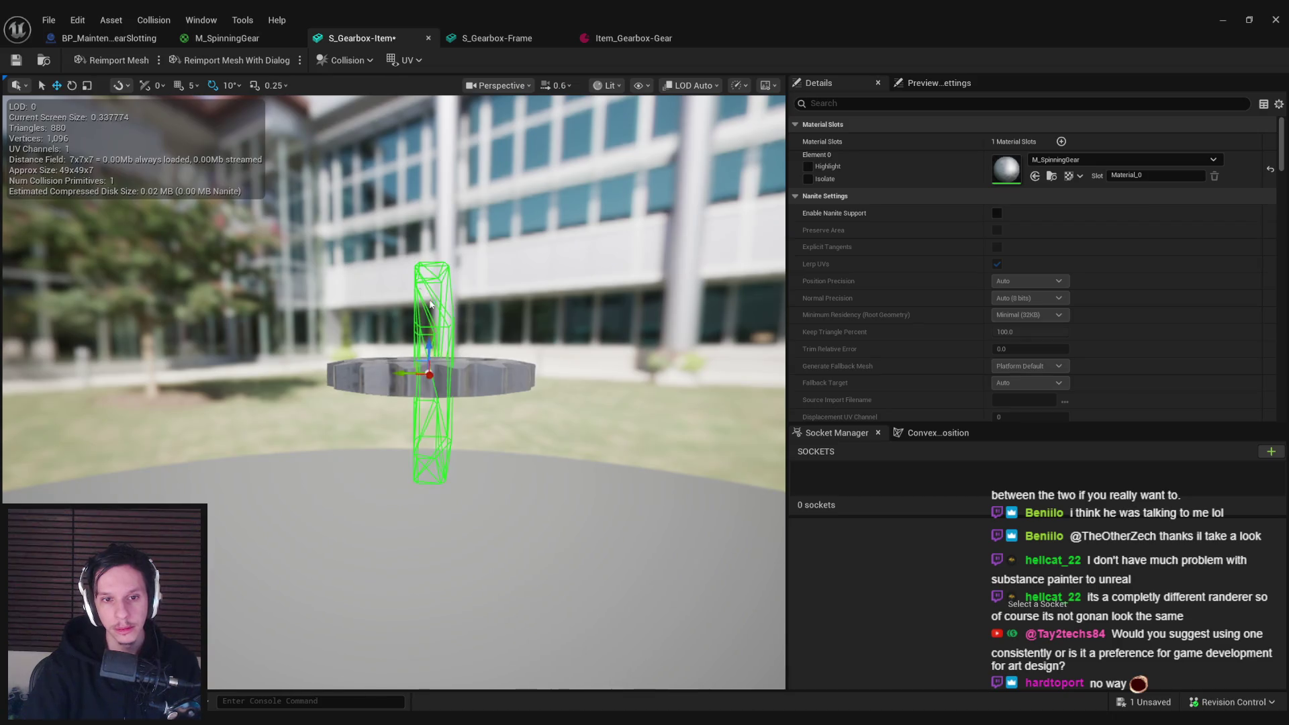
click(153, 20)
click(195, 112)
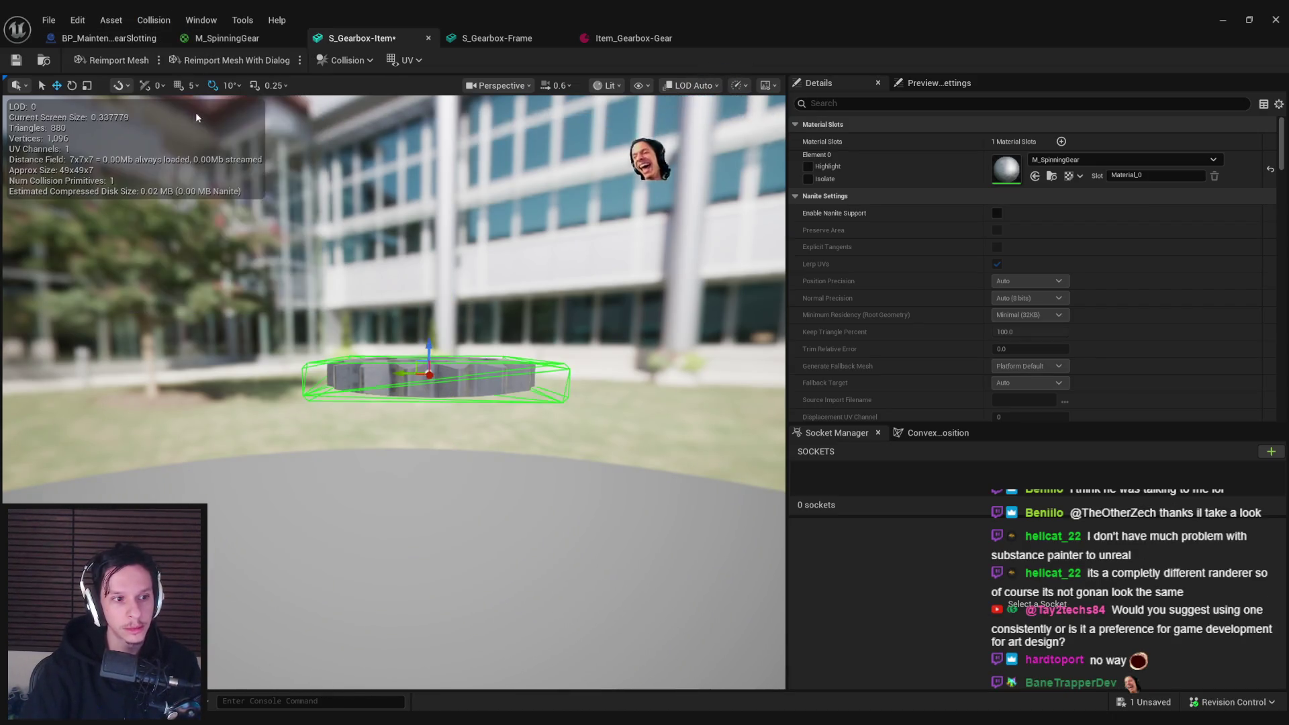
drag(196, 112, 202, 175)
key(ctrl+z)
click(154, 20)
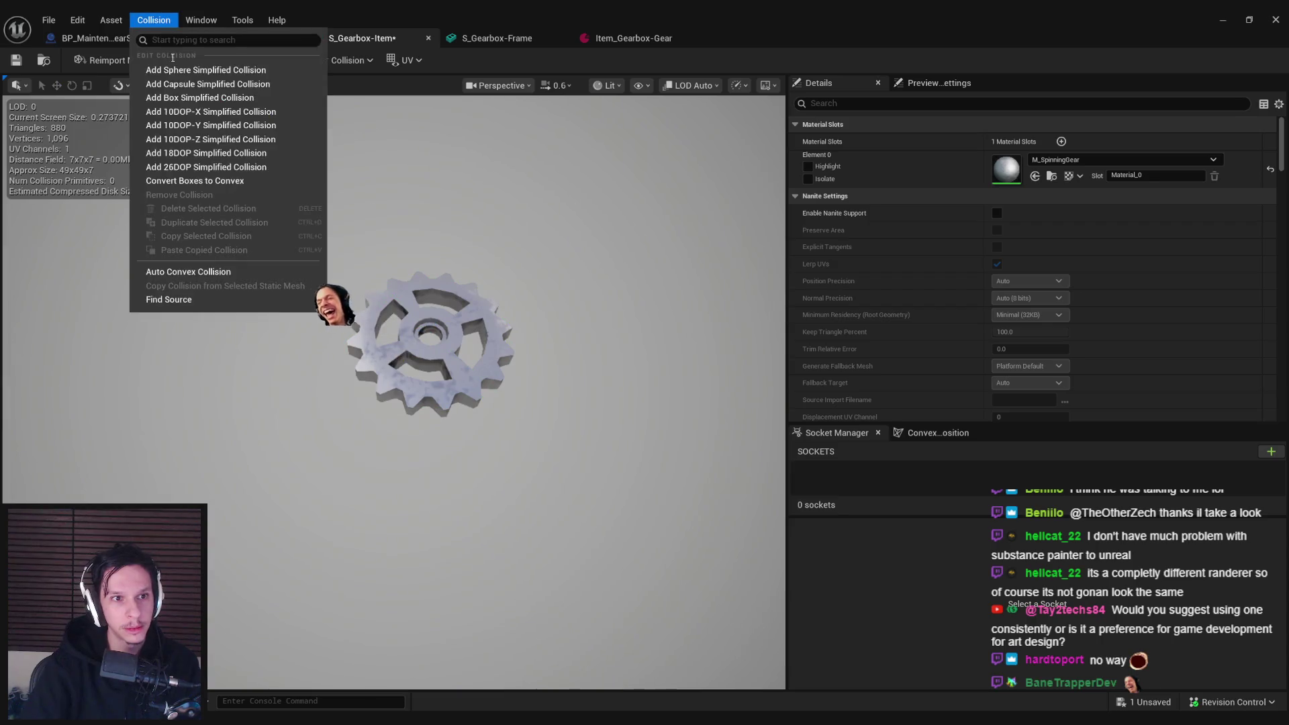
click(202, 126)
click(154, 20)
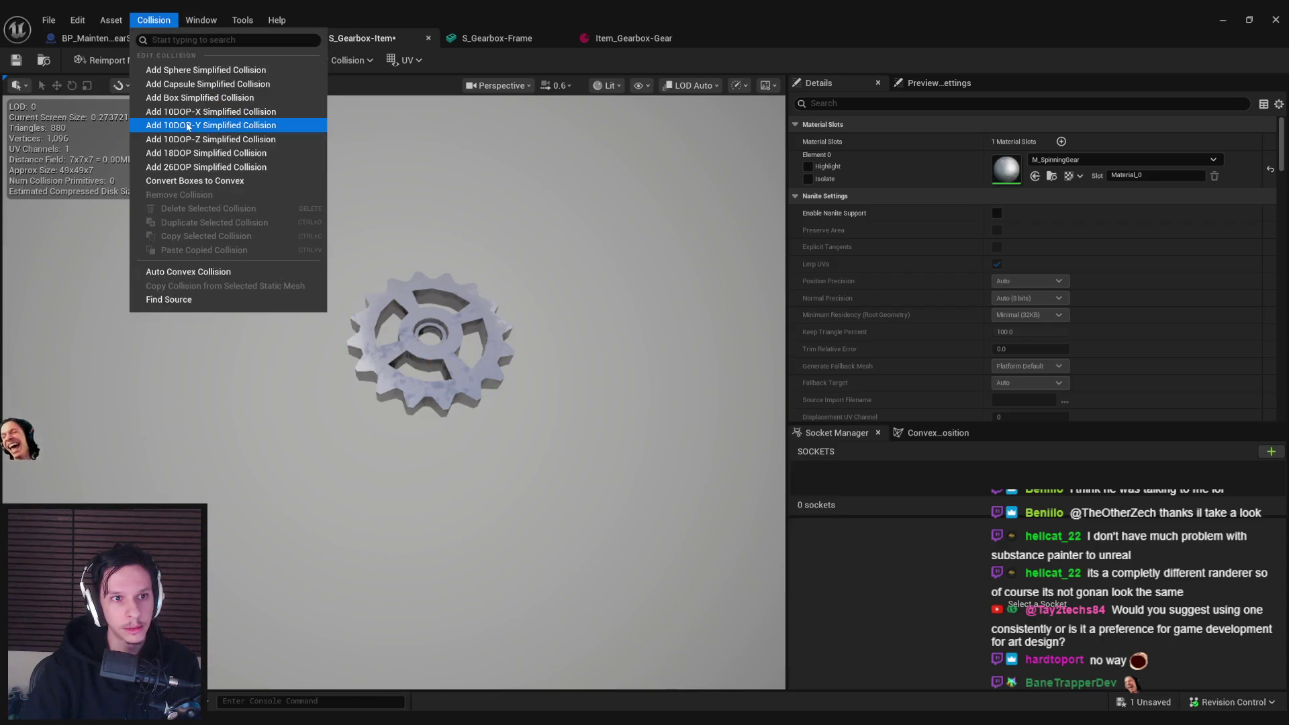
click(181, 145)
drag(474, 248, 475, 246)
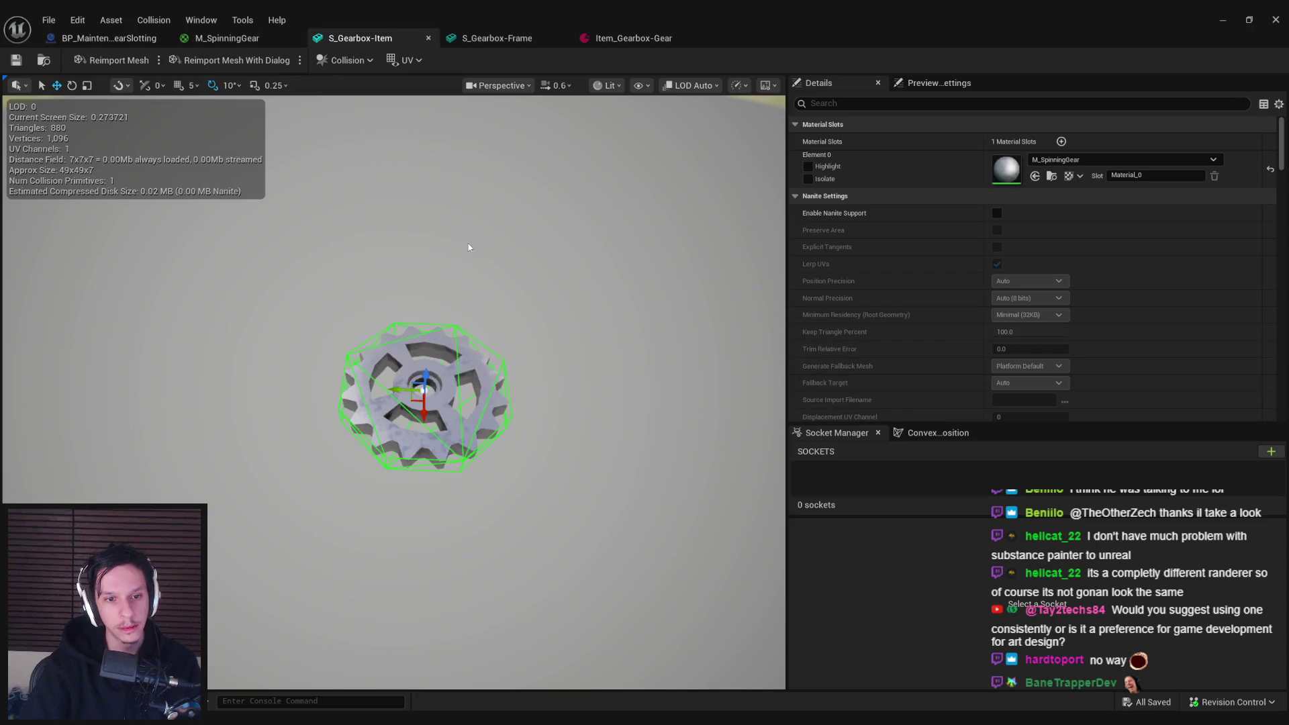
click(1223, 20)
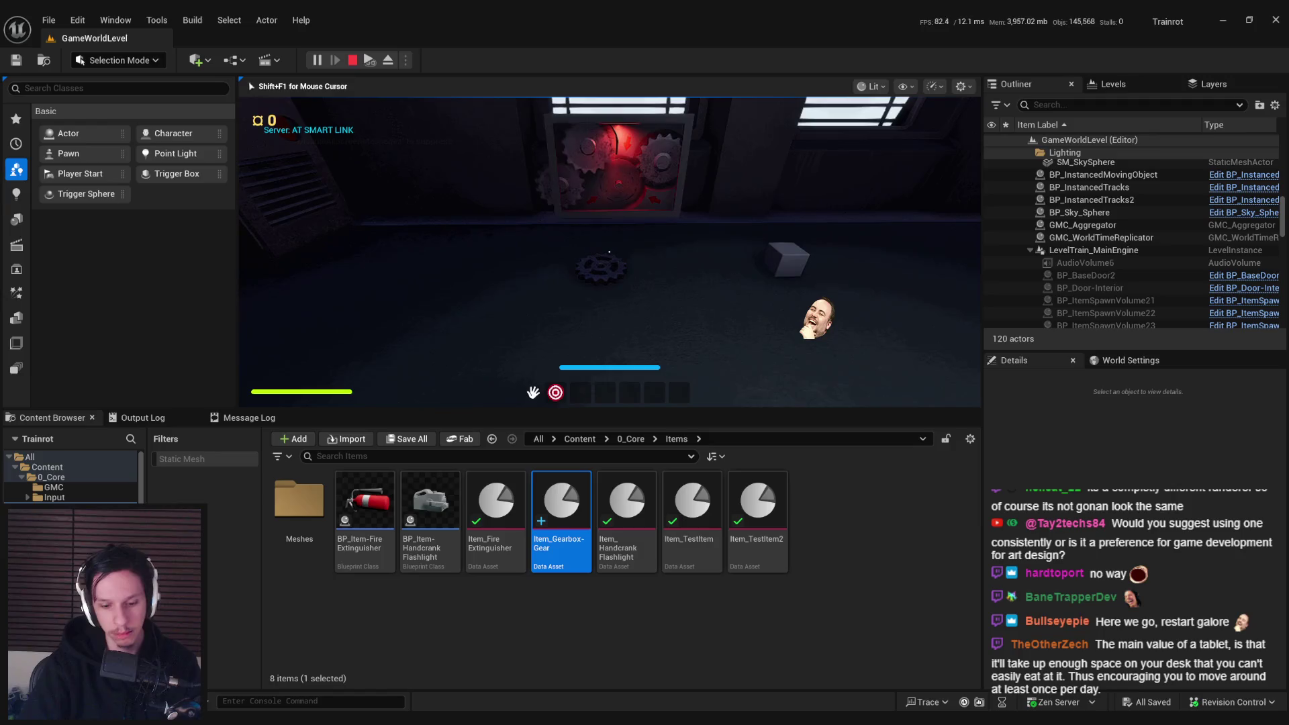
- Go fullscreen and repeatedly pick up and drop the floor gear
key(F11)
click(645, 363)
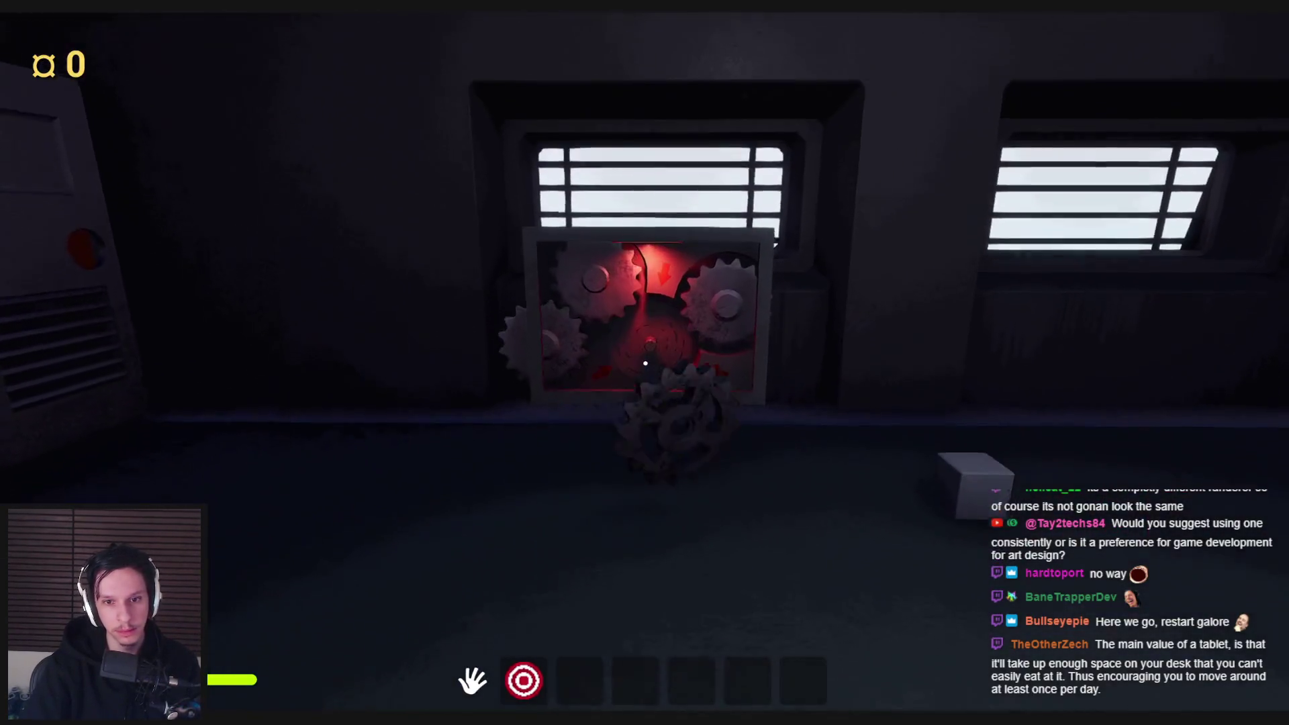
click(645, 364)
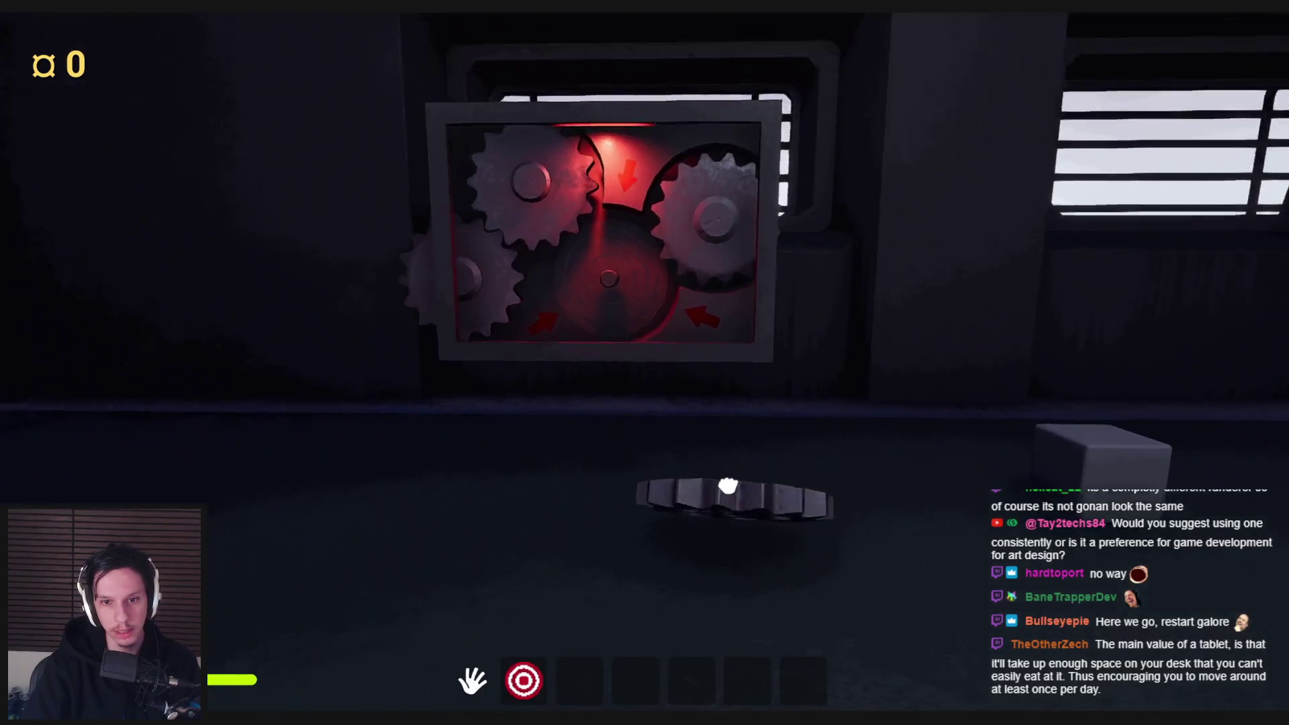
click(727, 485)
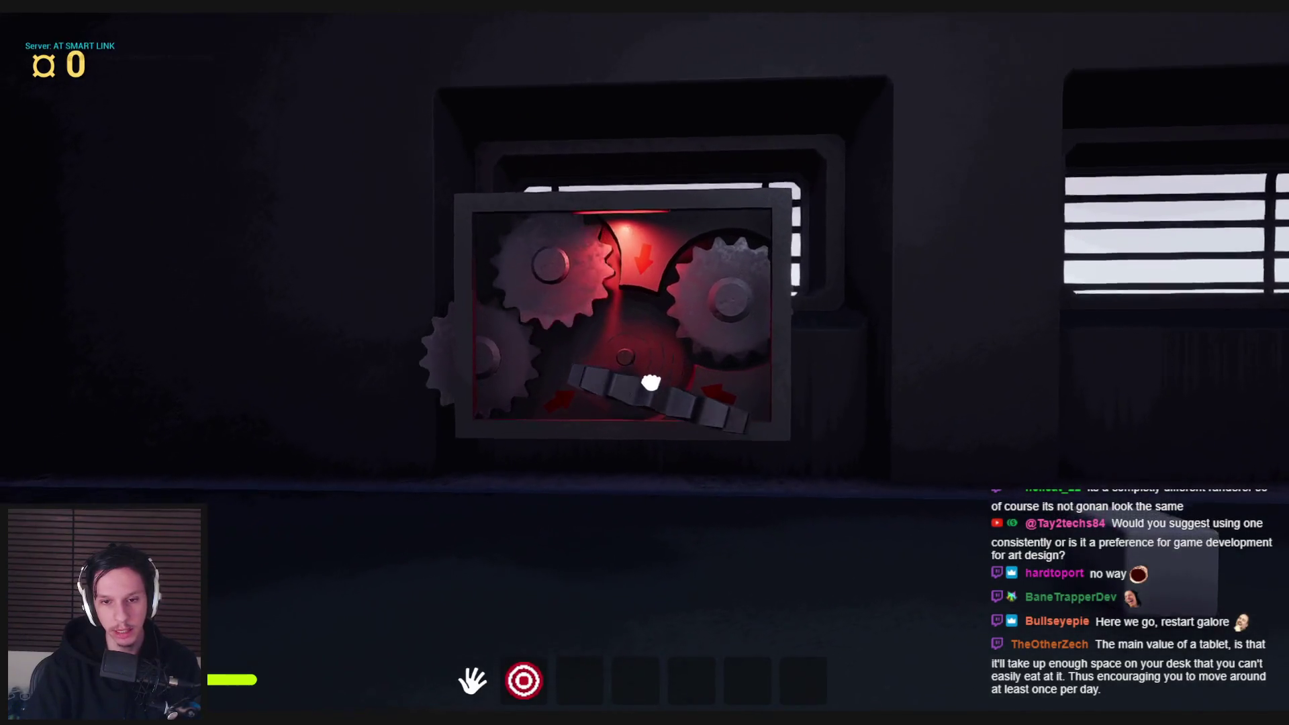
click(646, 364)
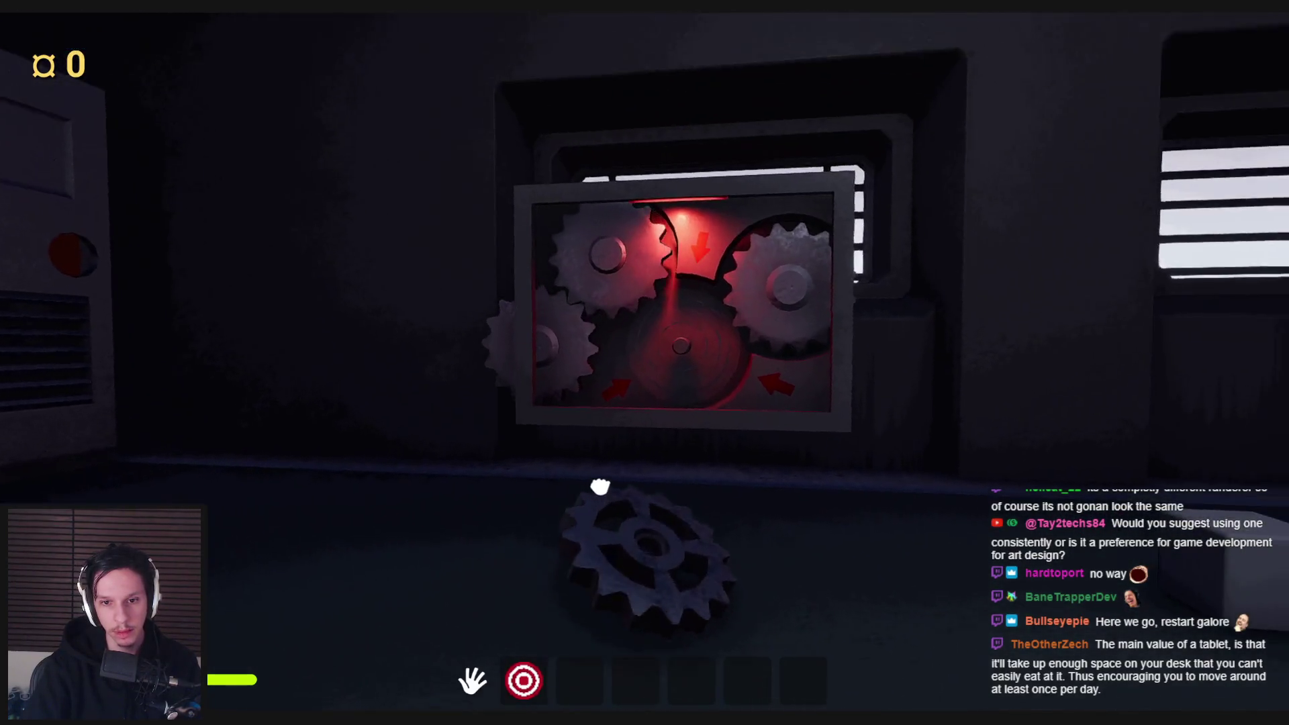
click(598, 483)
- Carry the gear to the gearbox, regrab it after it falls, and push it into the central slot
key(w)
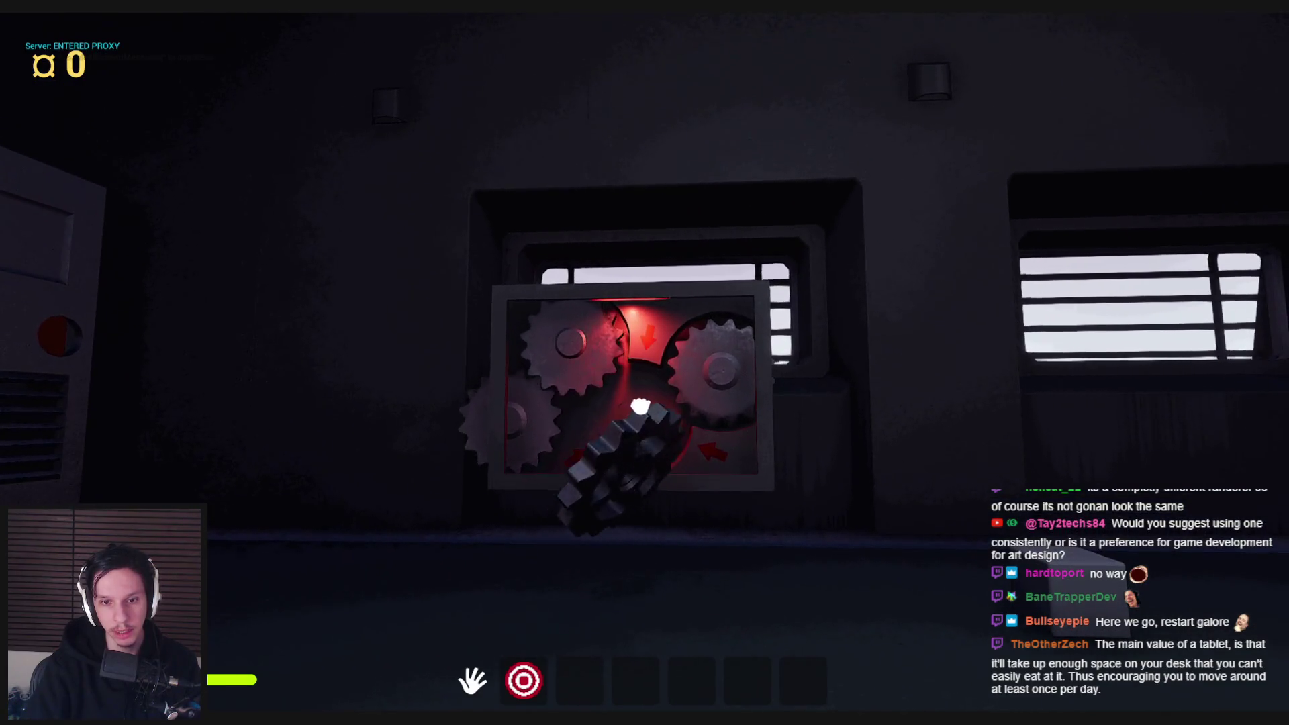
key(w)
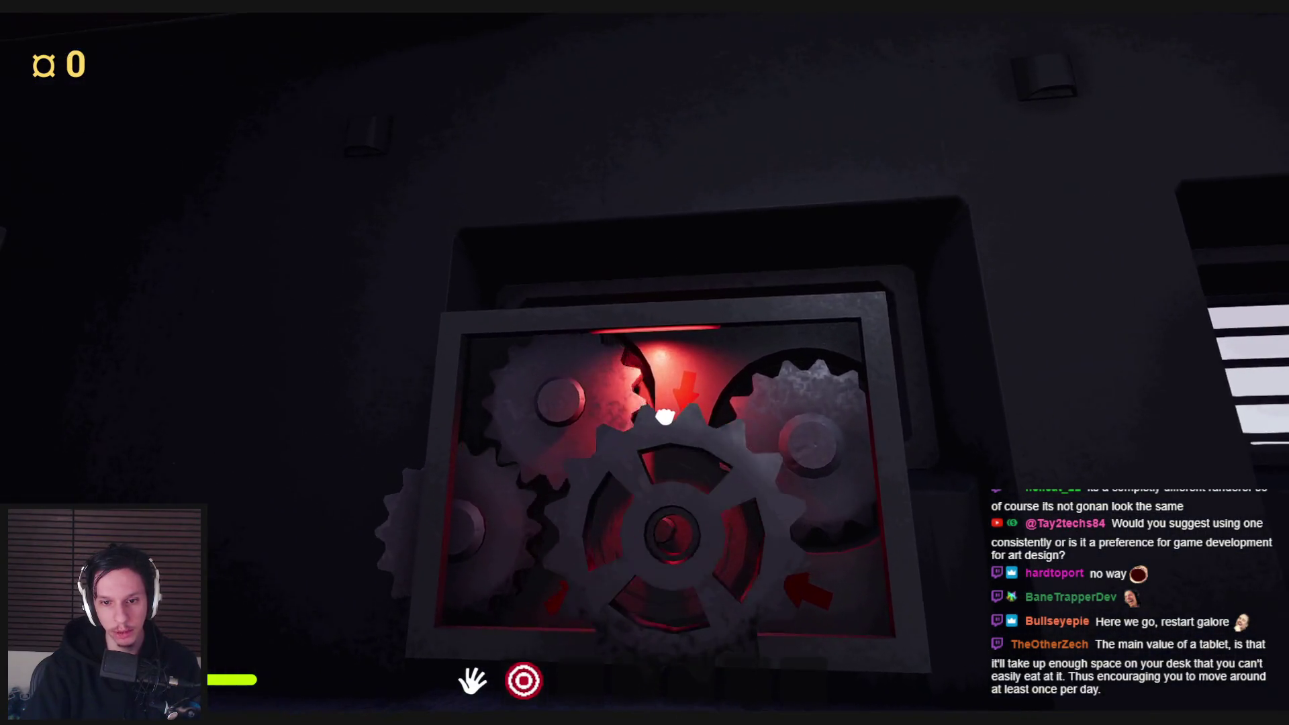
key(w)
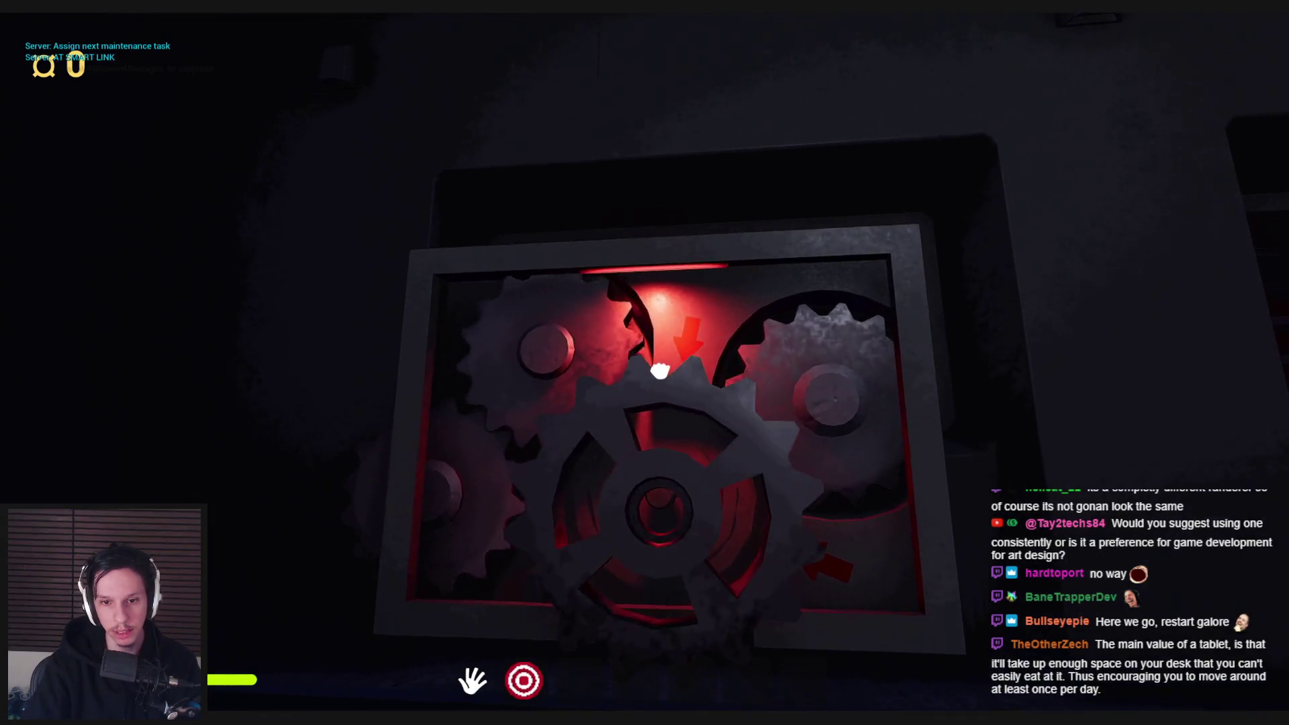
key(w)
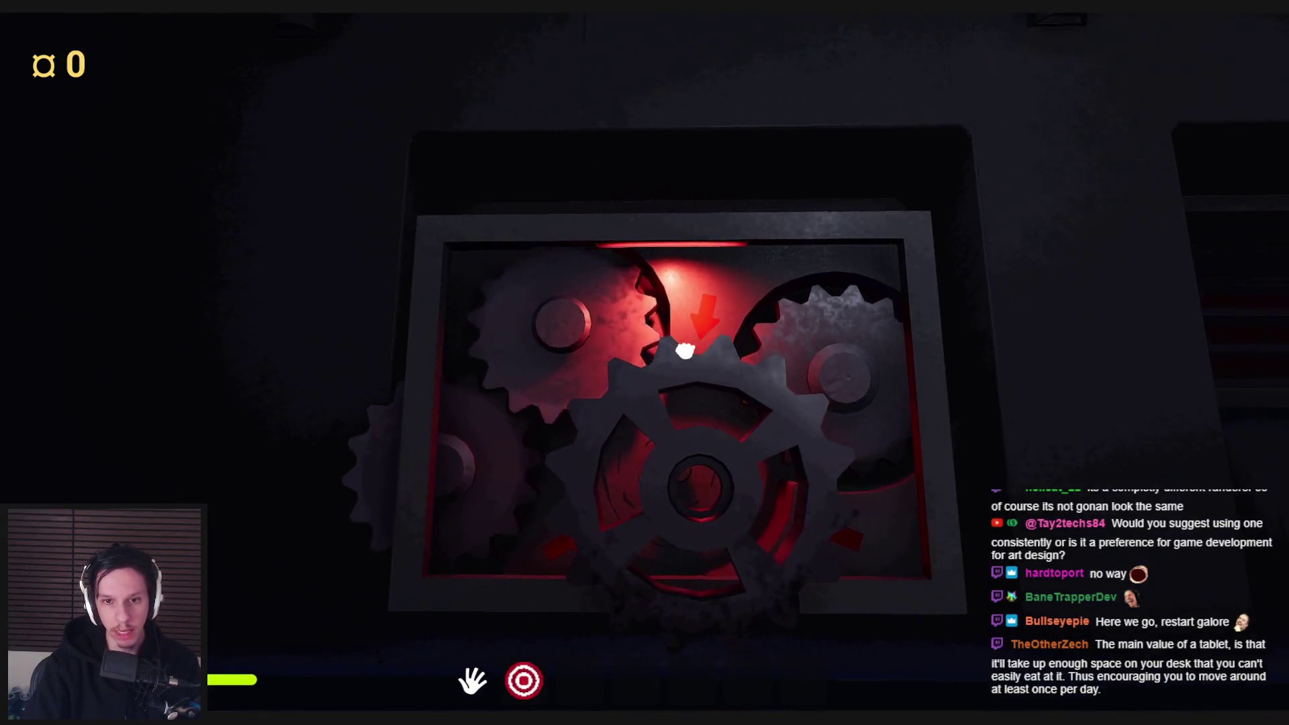
key(s)
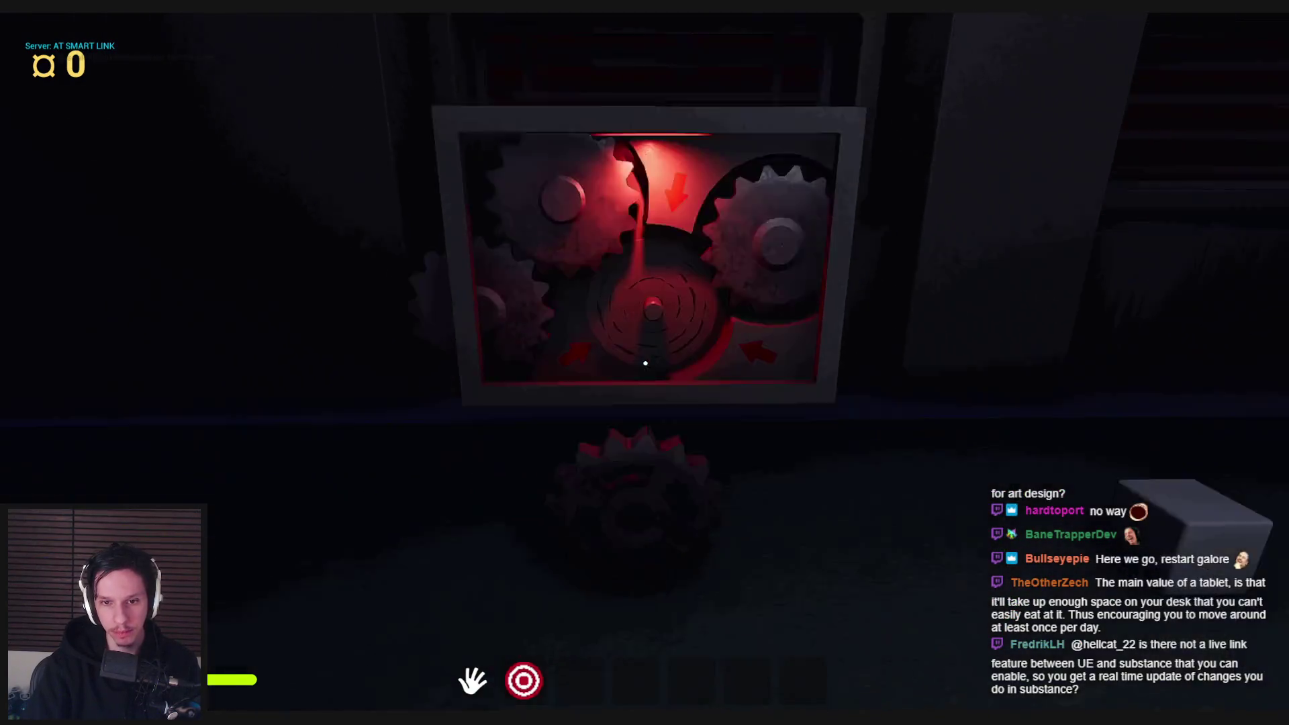
mouse_move(641, 482)
mouse_down()
mouse_move(645, 322)
mouse_move(644, 363)
mouse_up()
key(s)
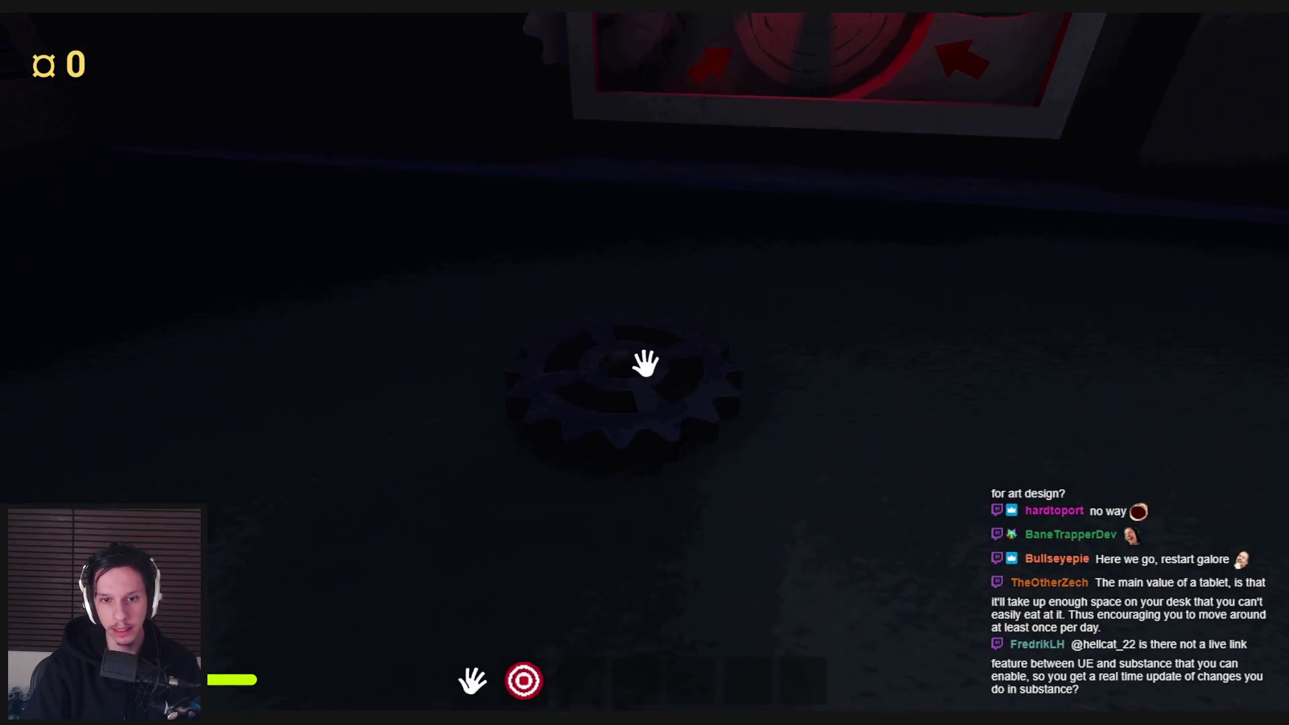
mouse_move(576, 562)
mouse_down()
mouse_move(624, 449)
mouse_move(580, 318)
mouse_move(570, 339)
mouse_move(655, 368)
mouse_move(645, 363)
mouse_up()
key(w)
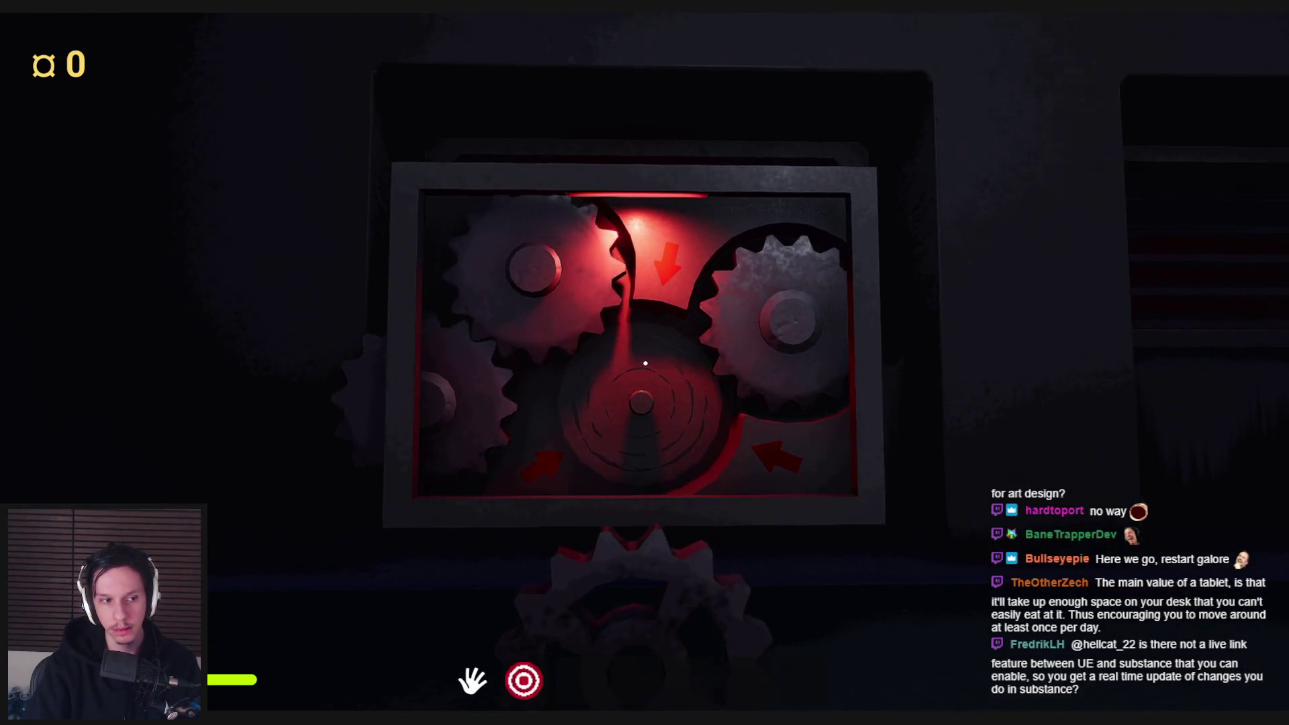
key(s)
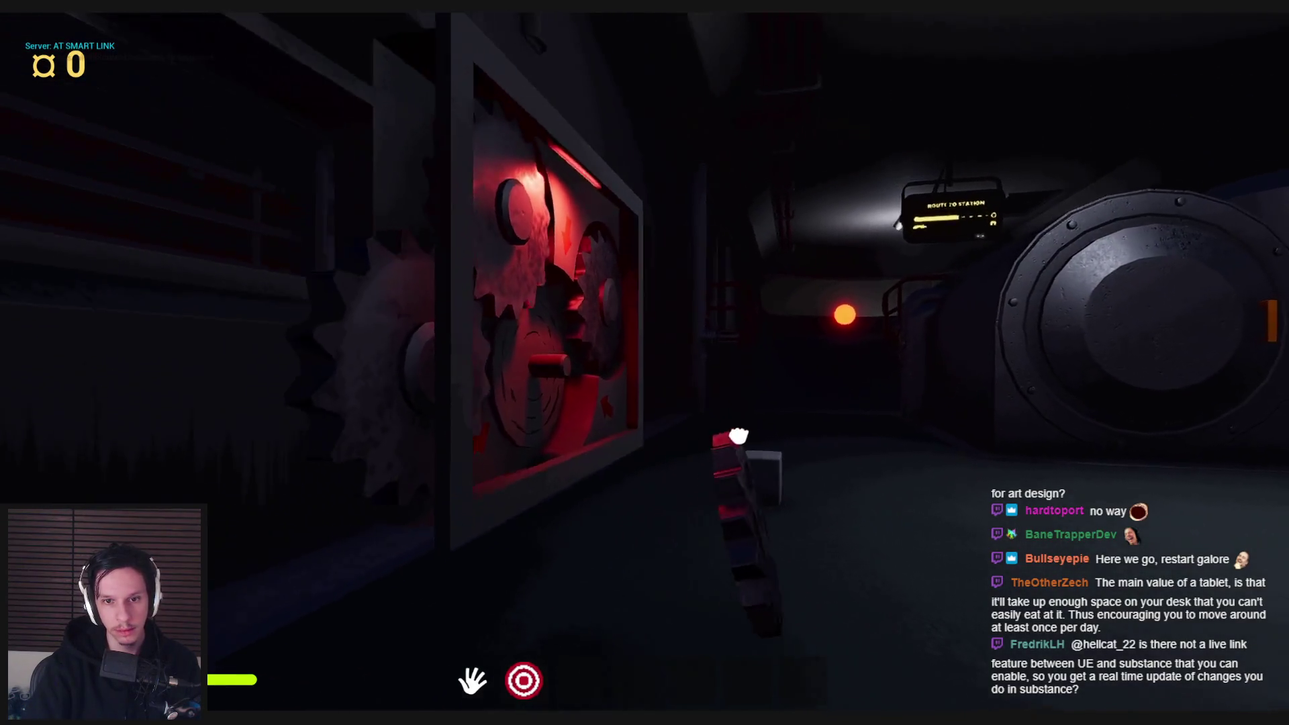
- End the playtest and open S_Gearbox-Frame from 0_Core > Objects > MaintenanceTasks with simple collision shown
key(Escape)
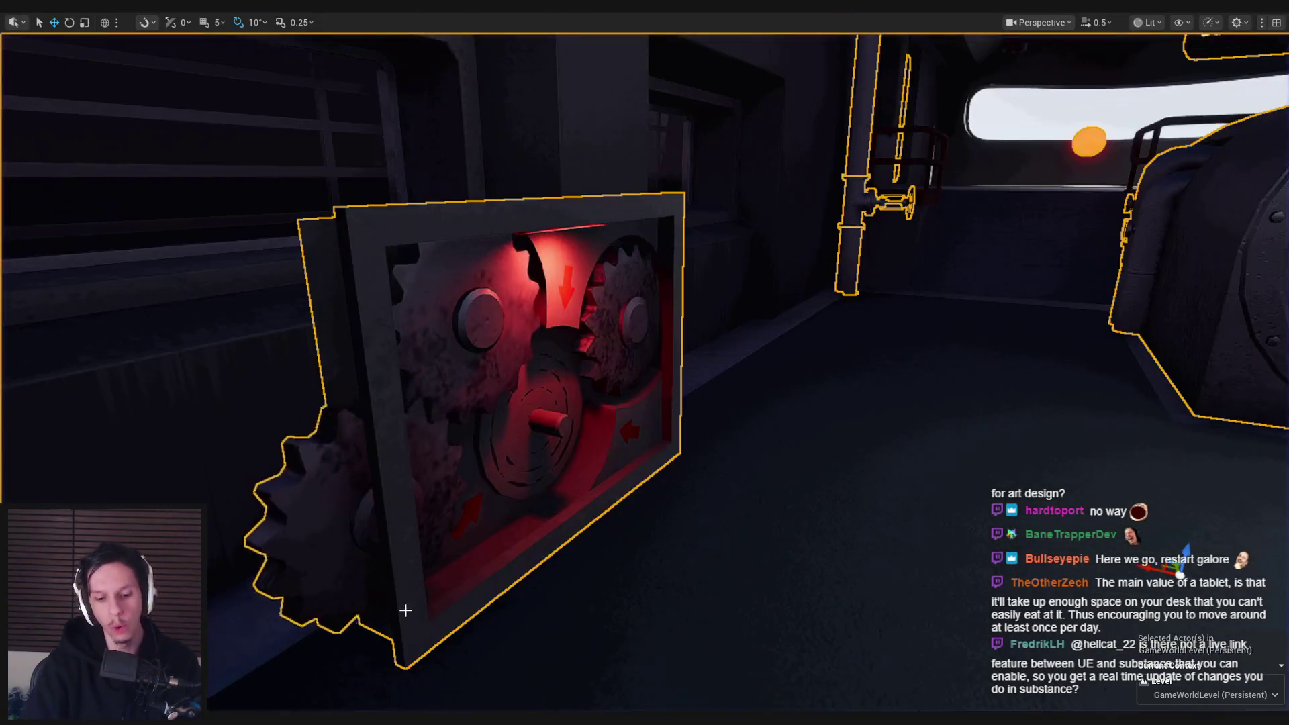
click(630, 439)
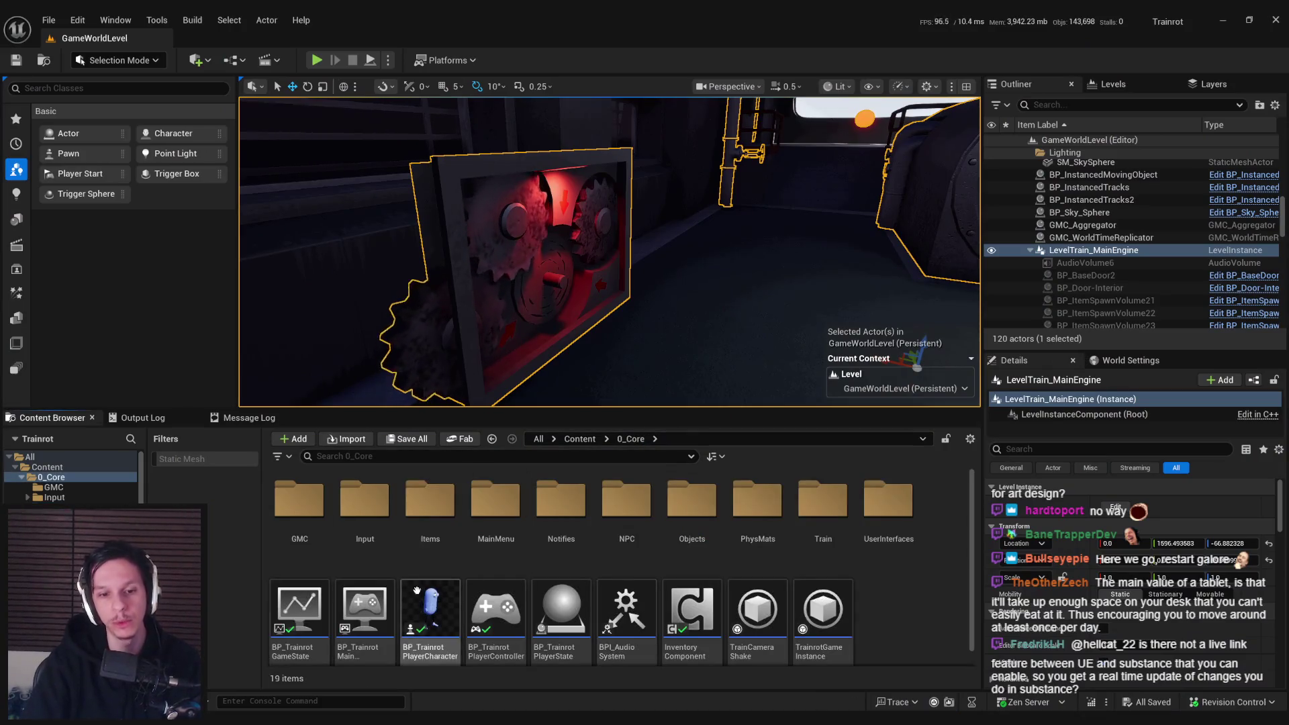
double_click(686, 528)
click(290, 516)
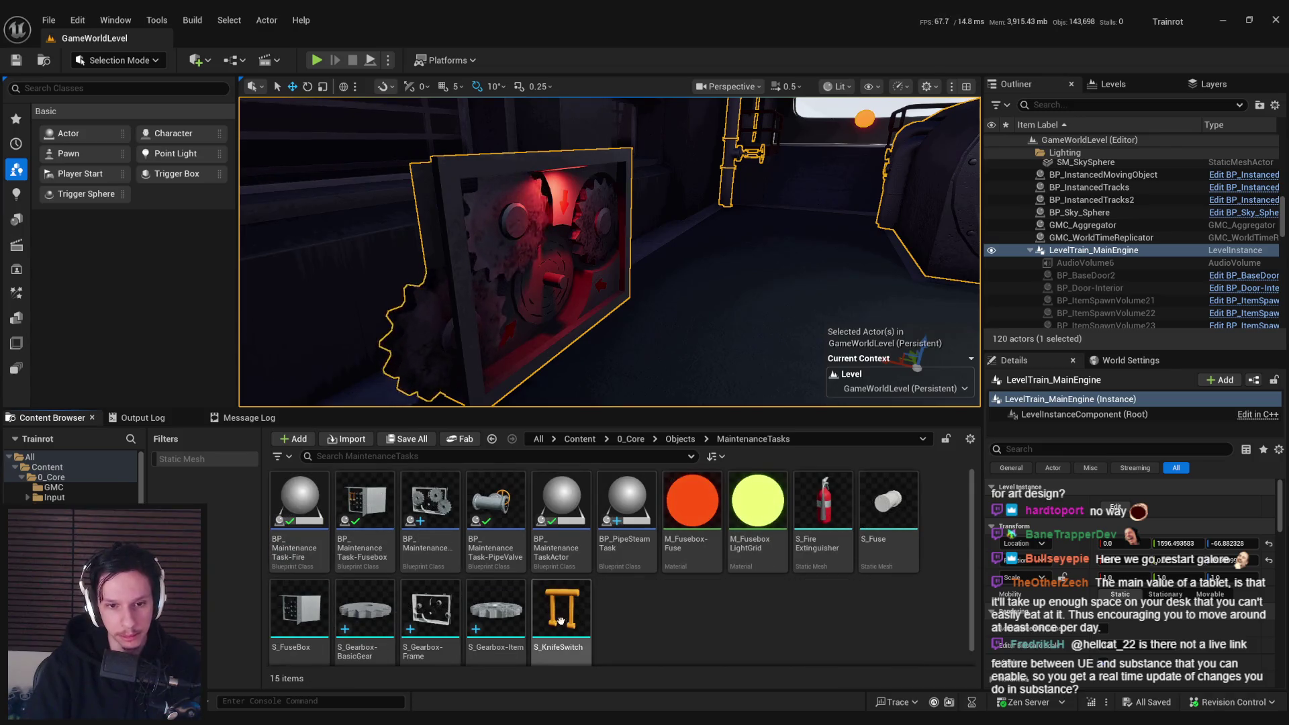
double_click(433, 609)
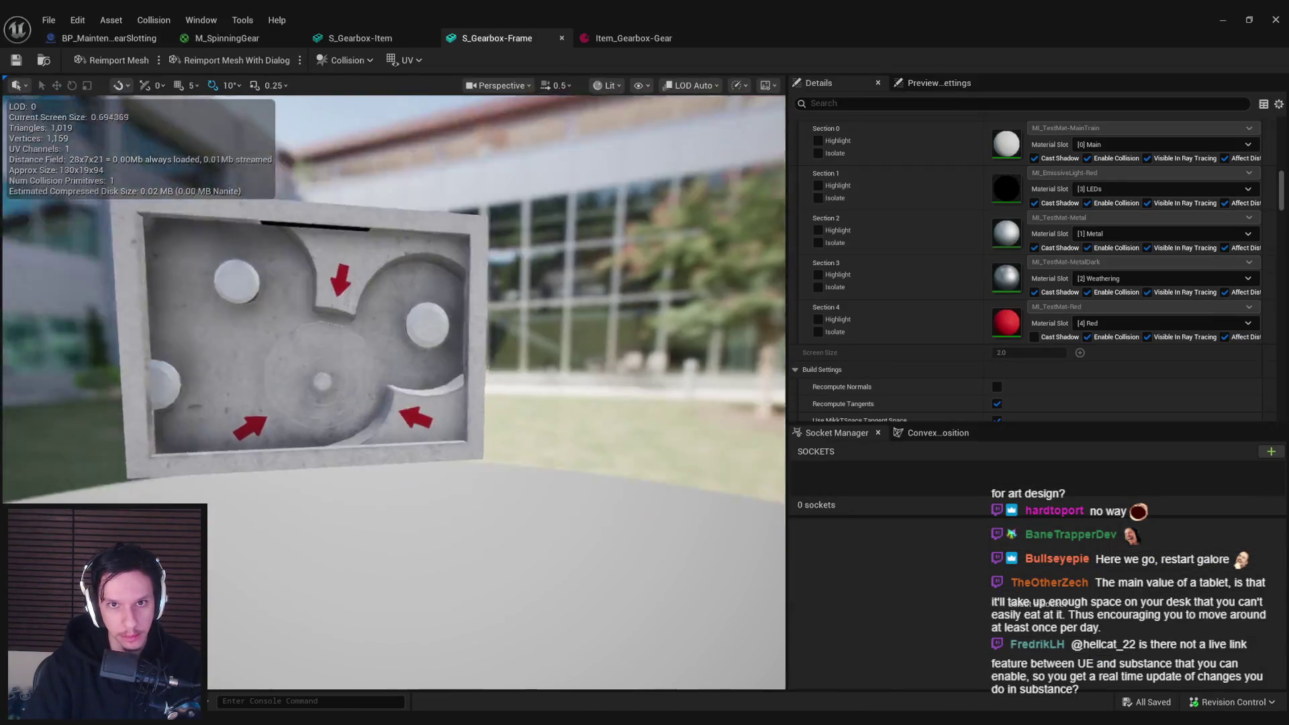
click(639, 85)
click(663, 313)
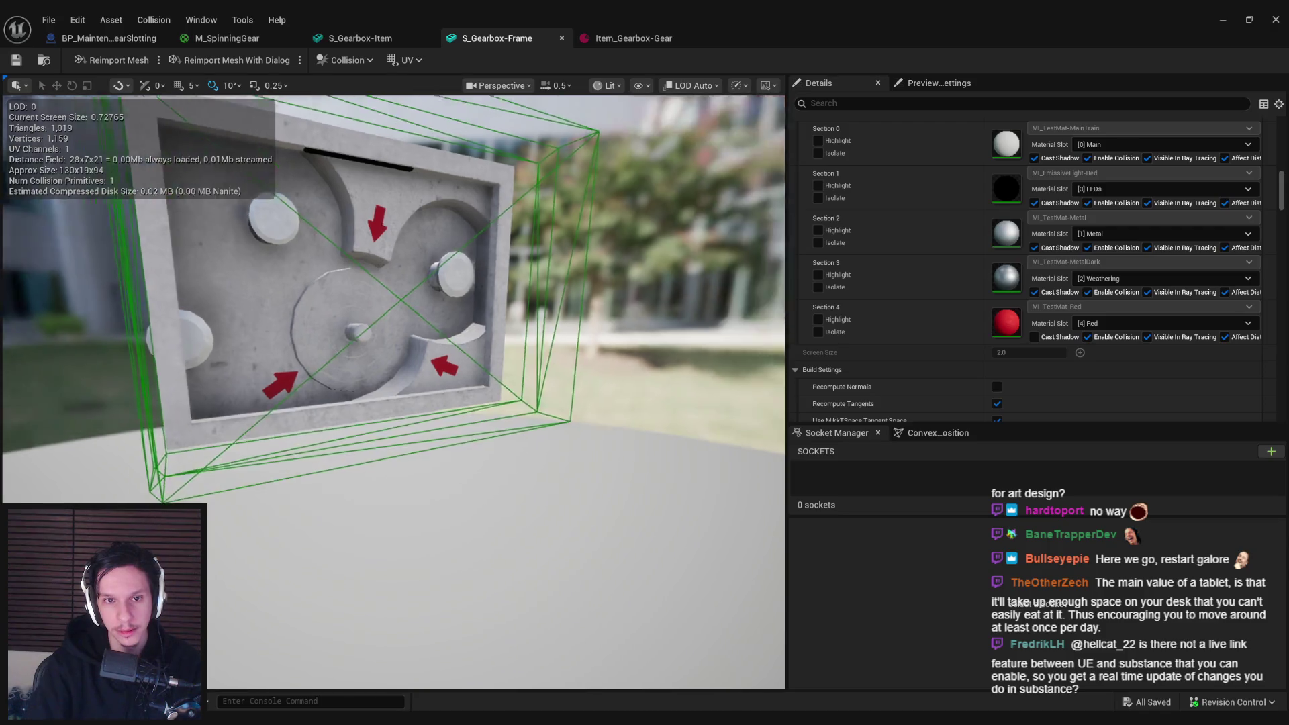
drag(663, 312, 533, 322)
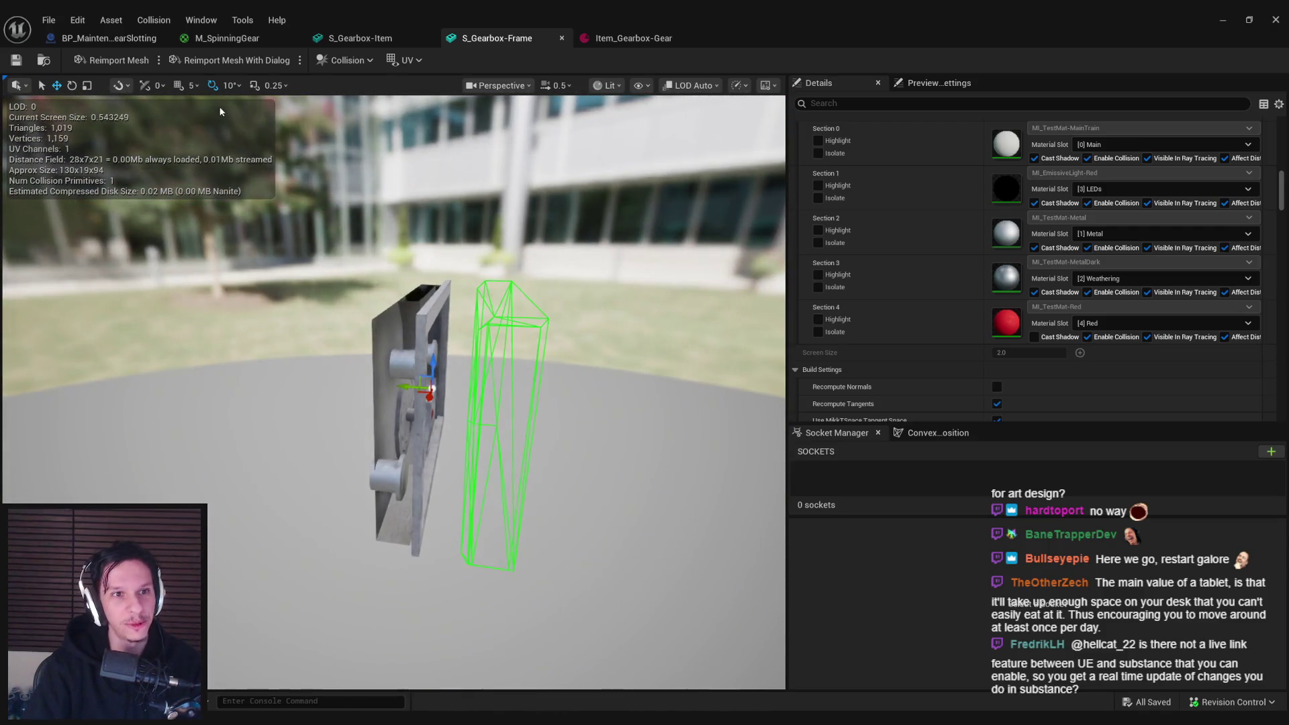
- Add a box simplified collision and scale it to fit the frame, keeping the gear slot open
click(166, 17)
click(201, 101)
drag(221, 309, 128, 315)
mouse_move(497, 380)
mouse_down()
mouse_move(470, 380)
mouse_move(524, 383)
mouse_move(411, 408)
mouse_up()
key(r)
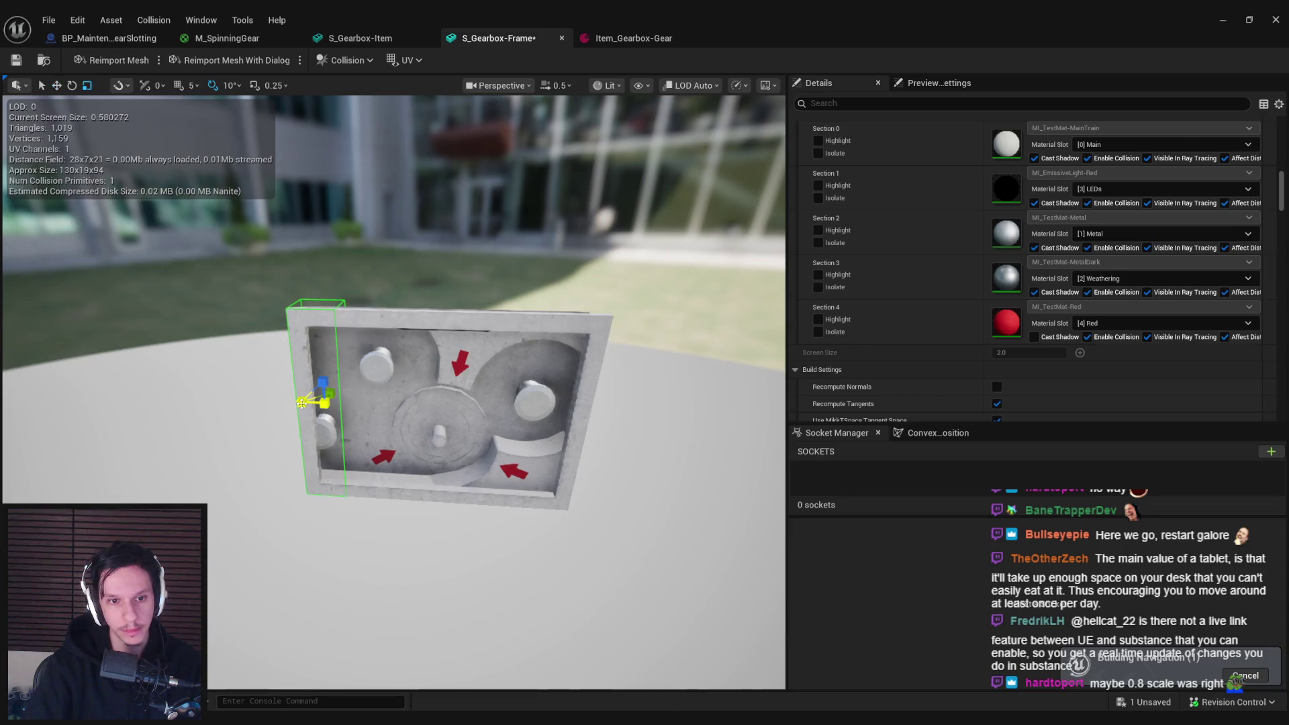
drag(302, 402, 269, 402)
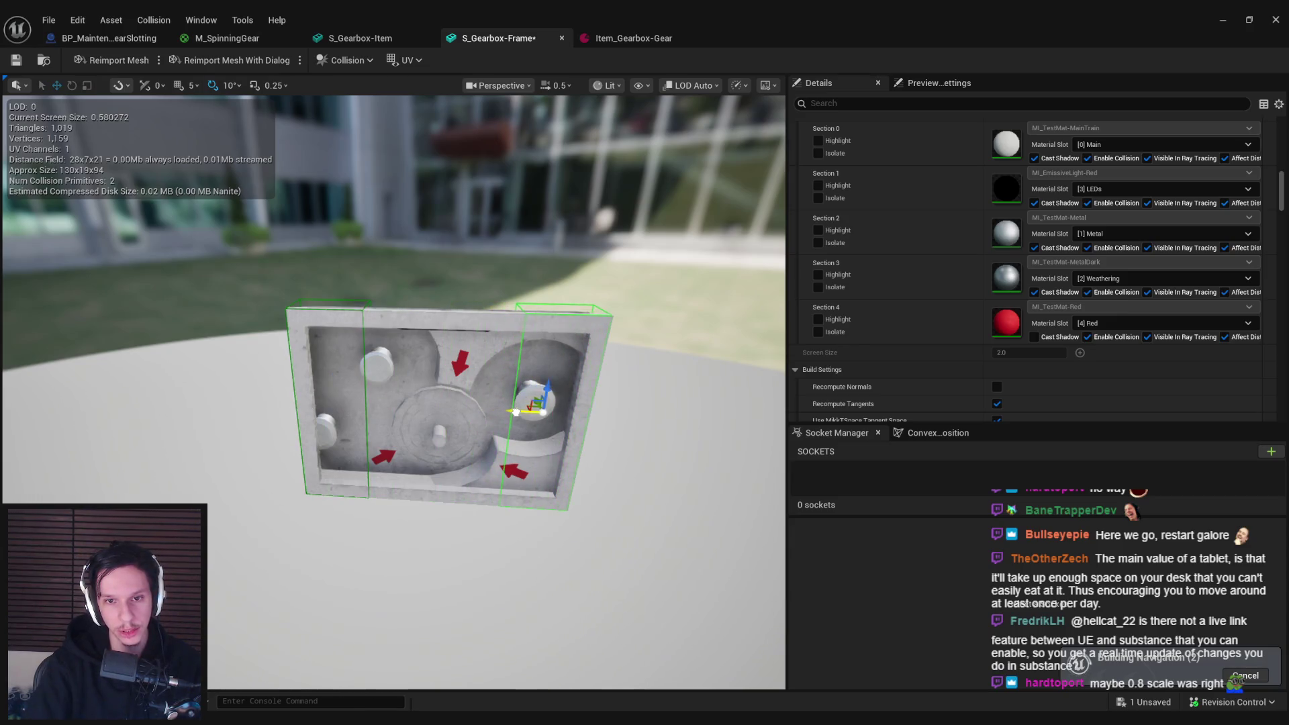
drag(480, 458, 480, 440)
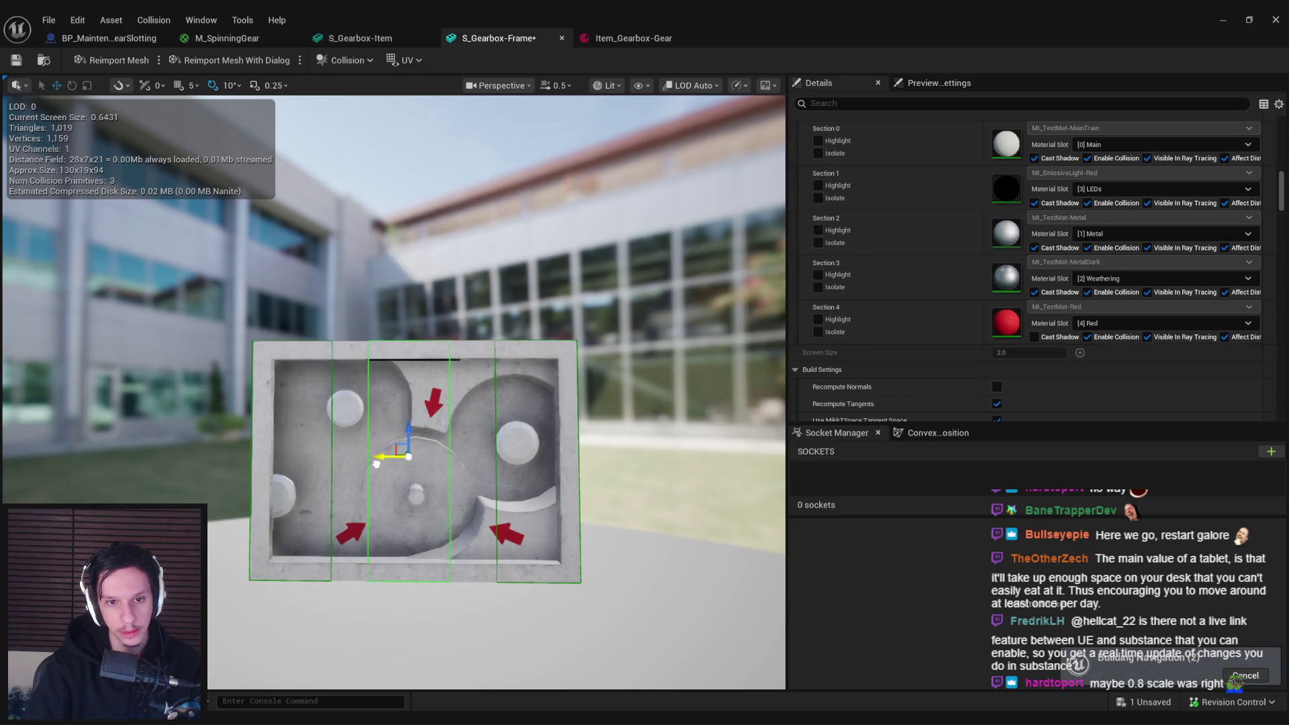
drag(408, 434, 409, 443)
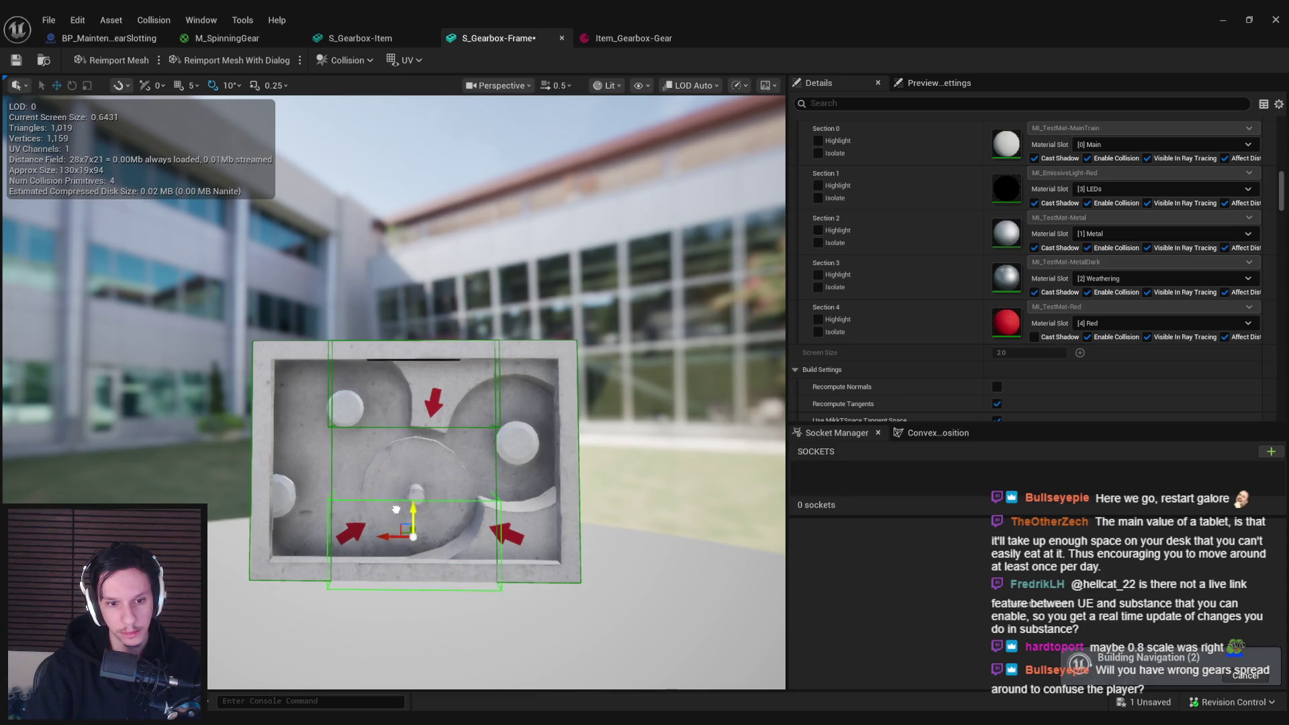
key(r)
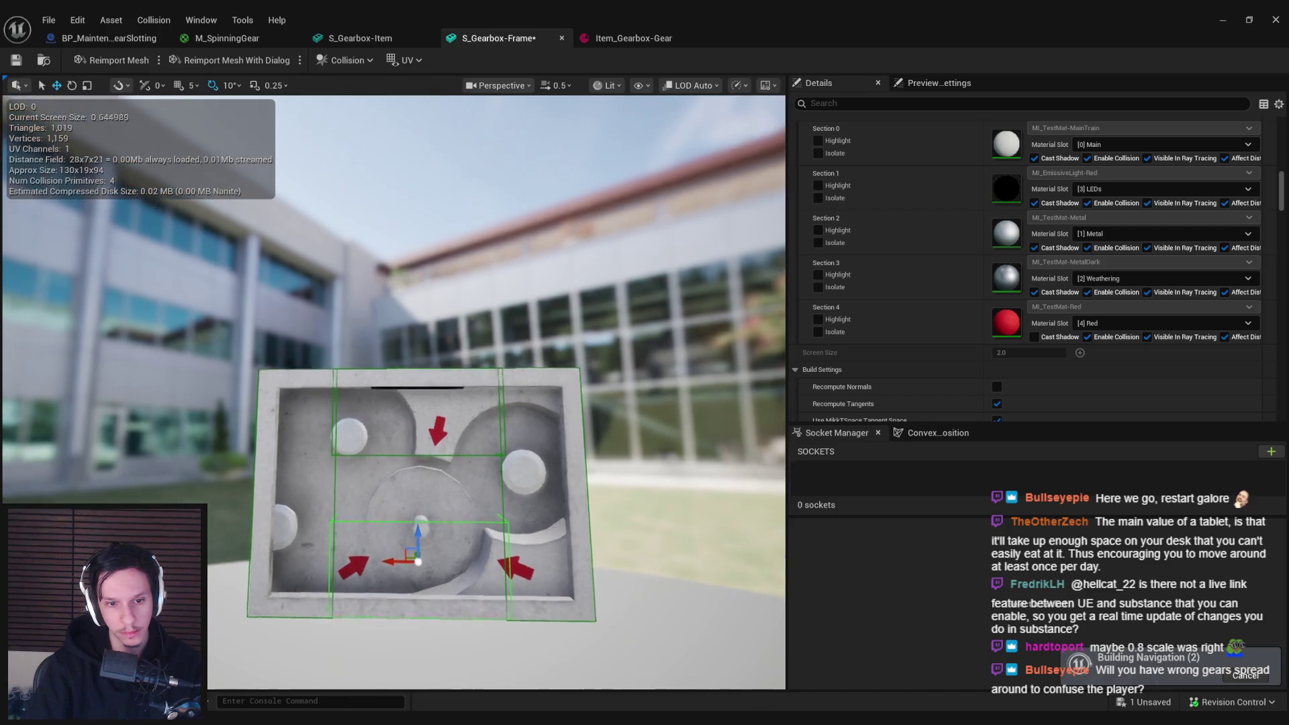
drag(394, 500, 409, 477)
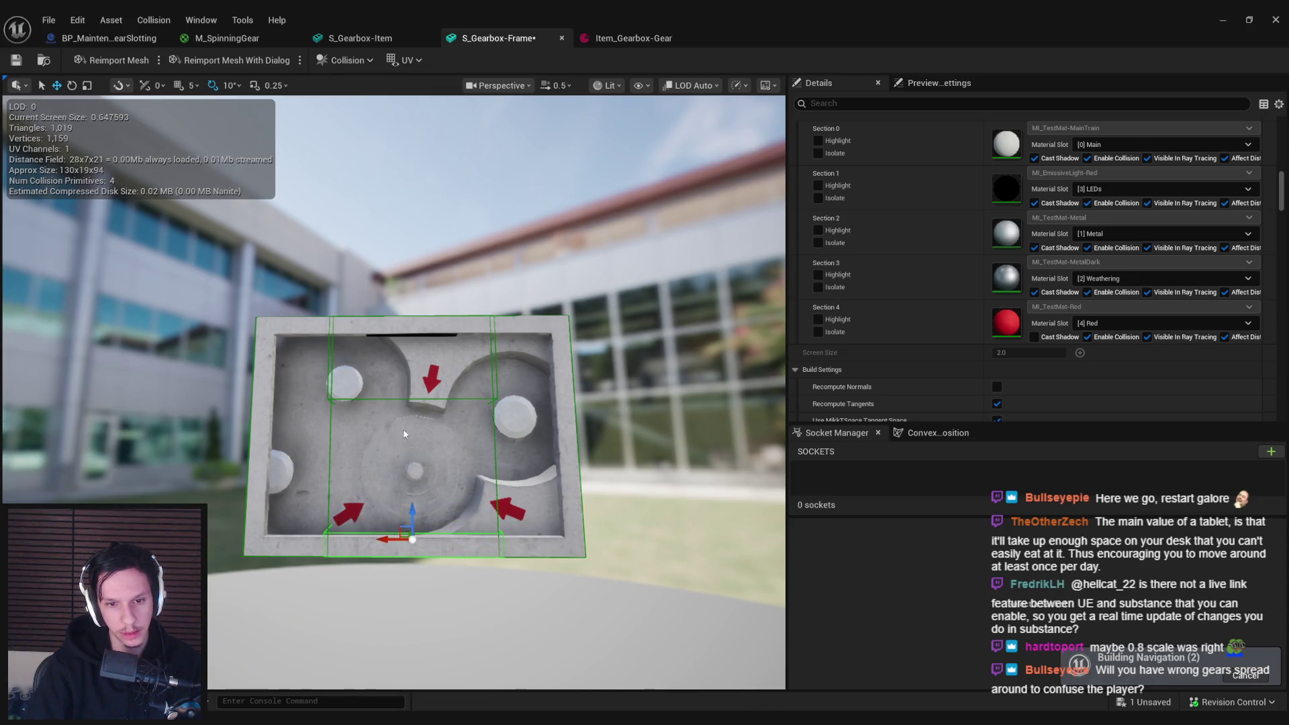
drag(404, 434, 397, 393)
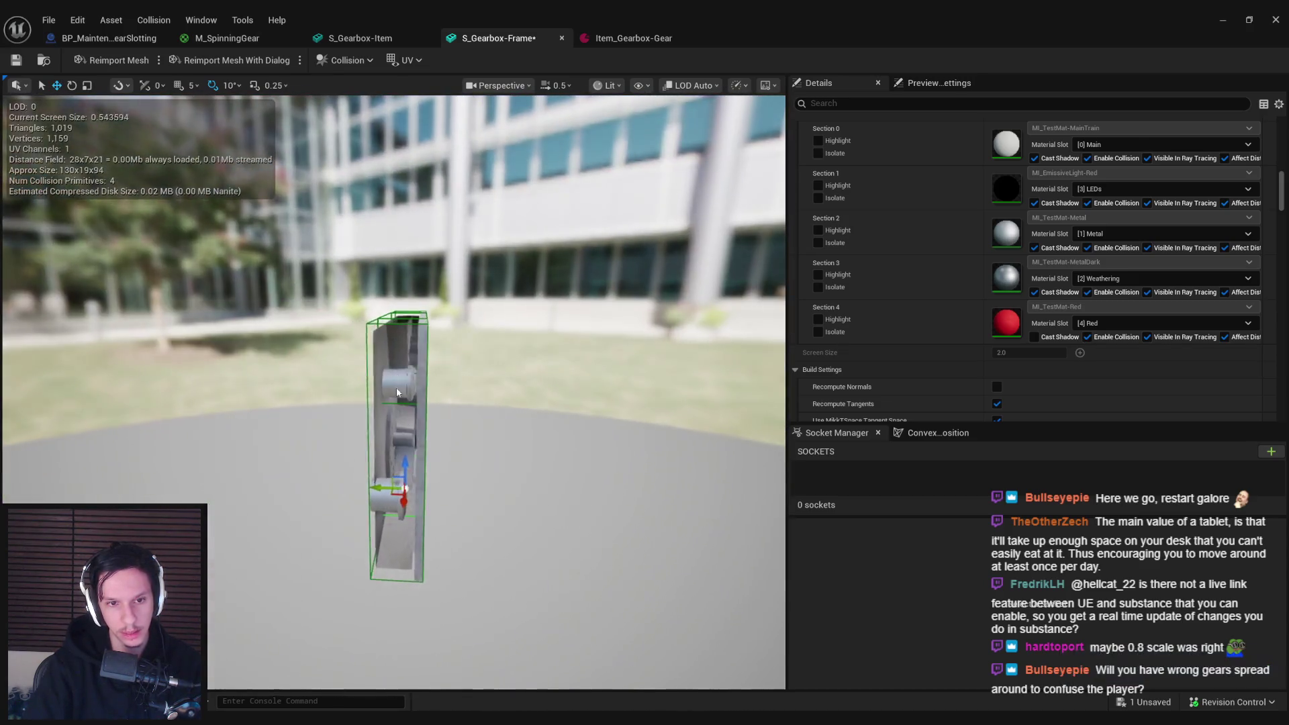
- Add a fifth box simplified collision to the S_Gearbox-Frame mesh
click(154, 20)
click(161, 106)
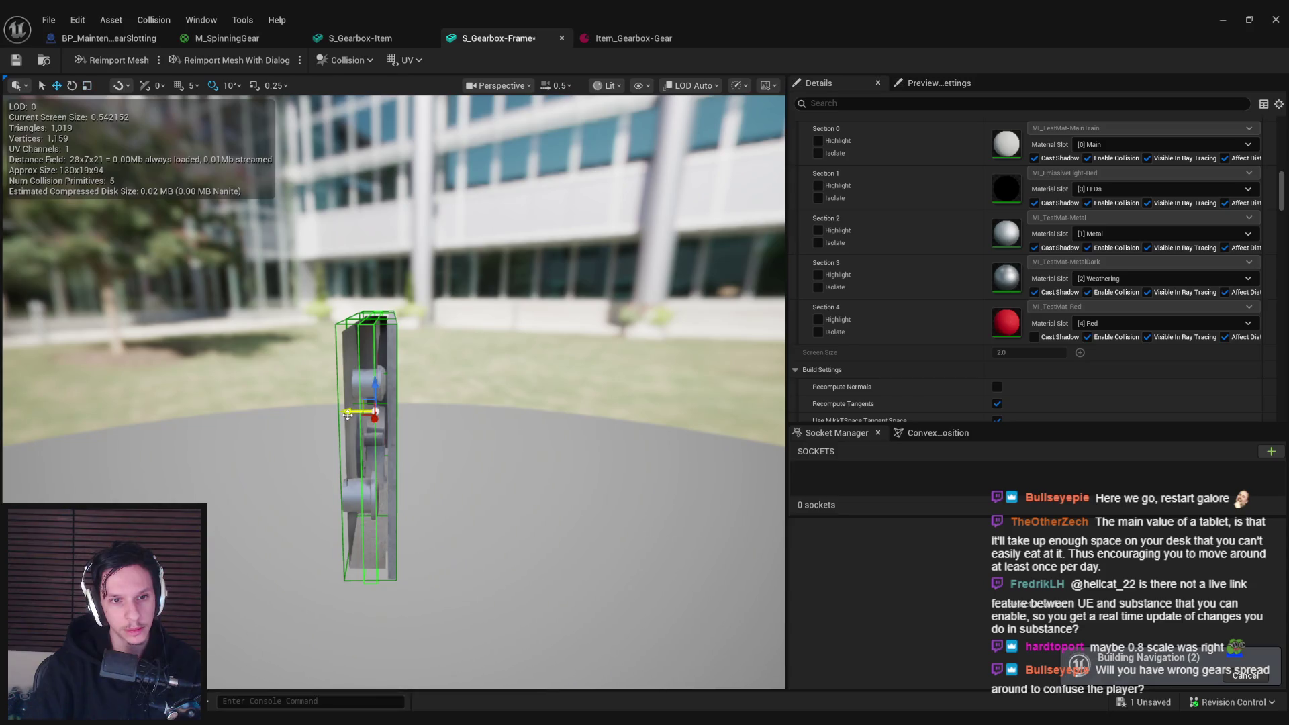
mouse_move(332, 414)
mouse_down()
mouse_move(278, 427)
mouse_move(228, 347)
mouse_up()
- Save S_Gearbox-Frame and close the mesh and Item_Gearbox-Gear editors
key(ctrl+s)
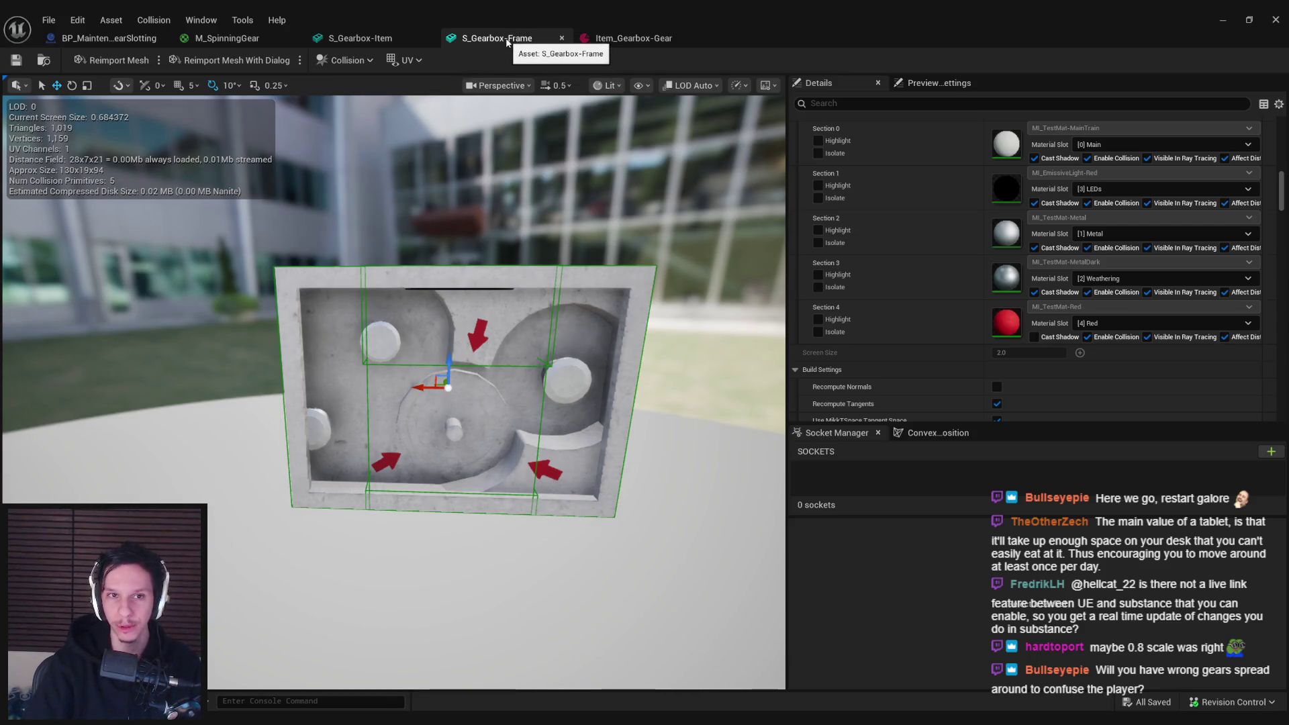
middle_click(507, 42)
click(502, 44)
click(361, 38)
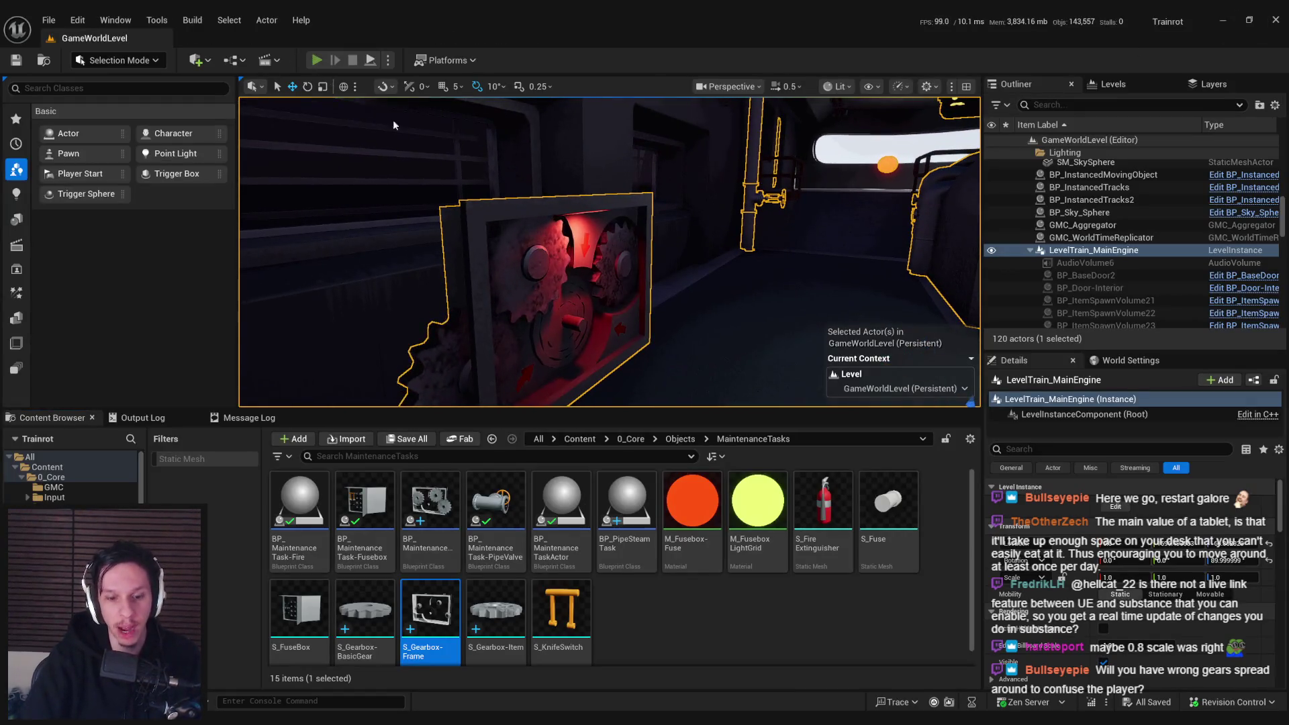
- Playtest with Alt+P, carrying the gear to the gearbox and seating it in the centre slot
key(alt+p)
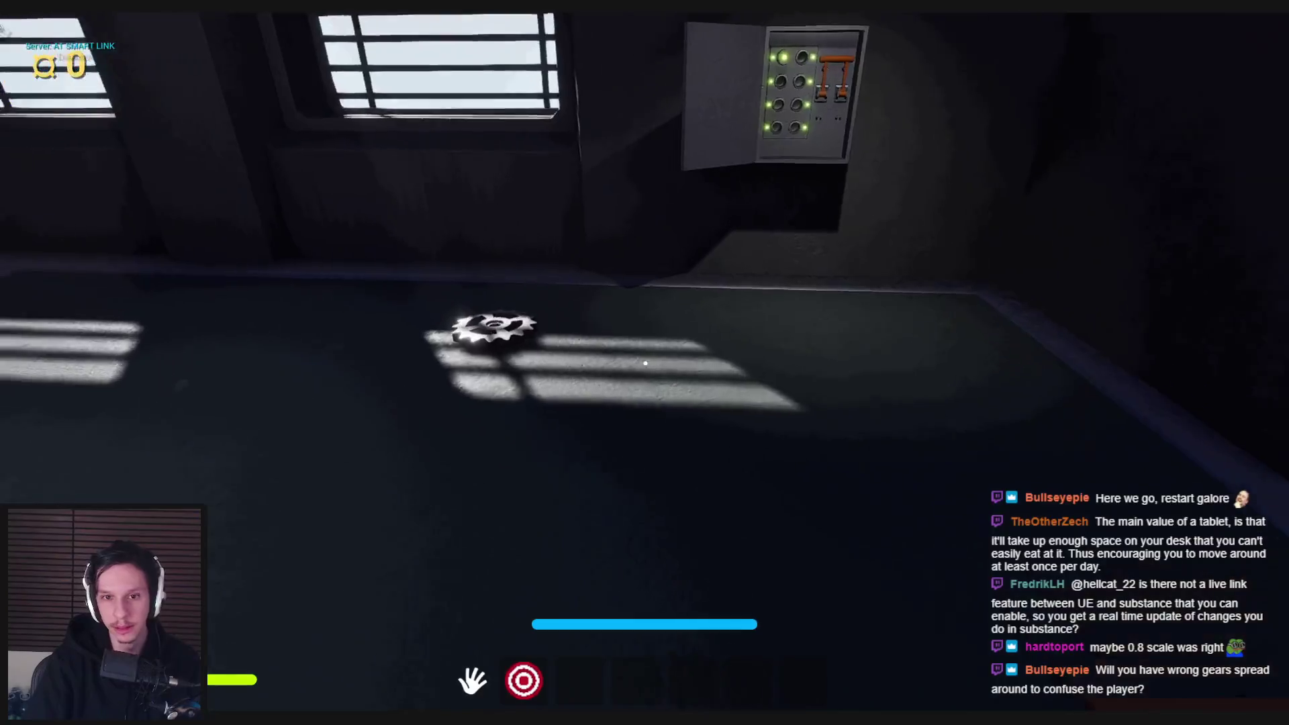
key(w)
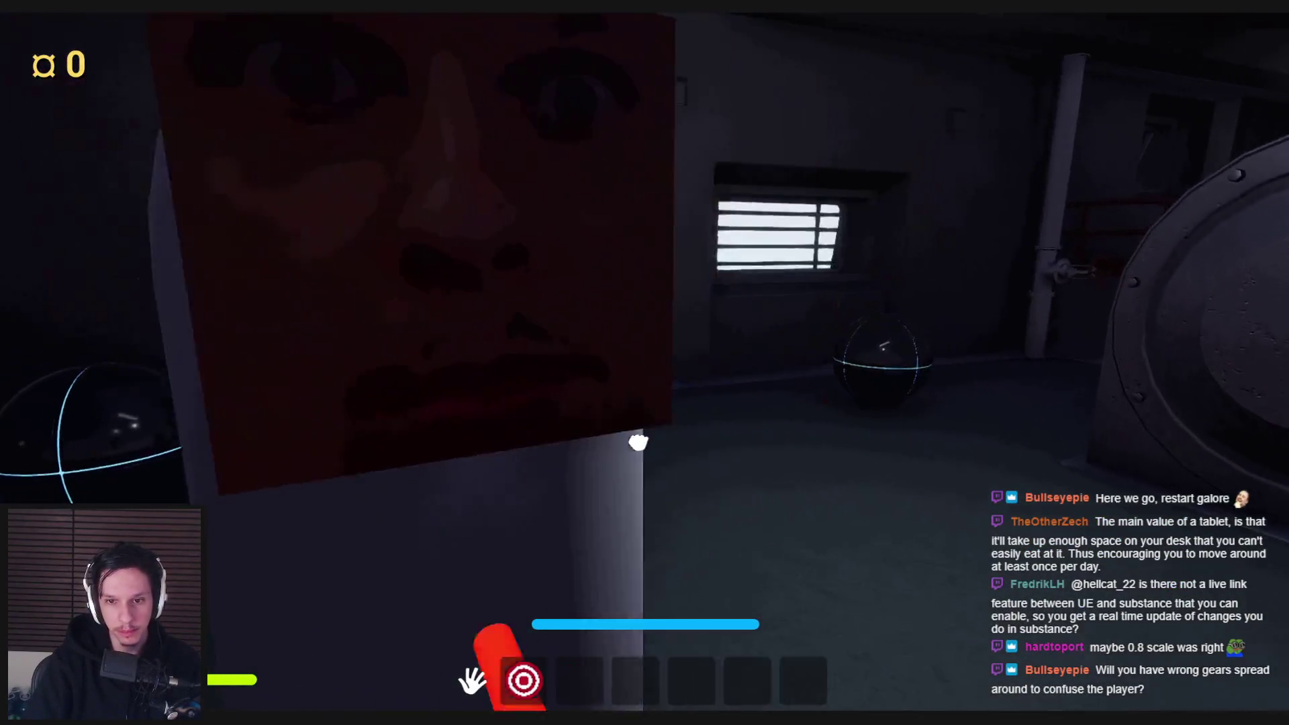
click(644, 436)
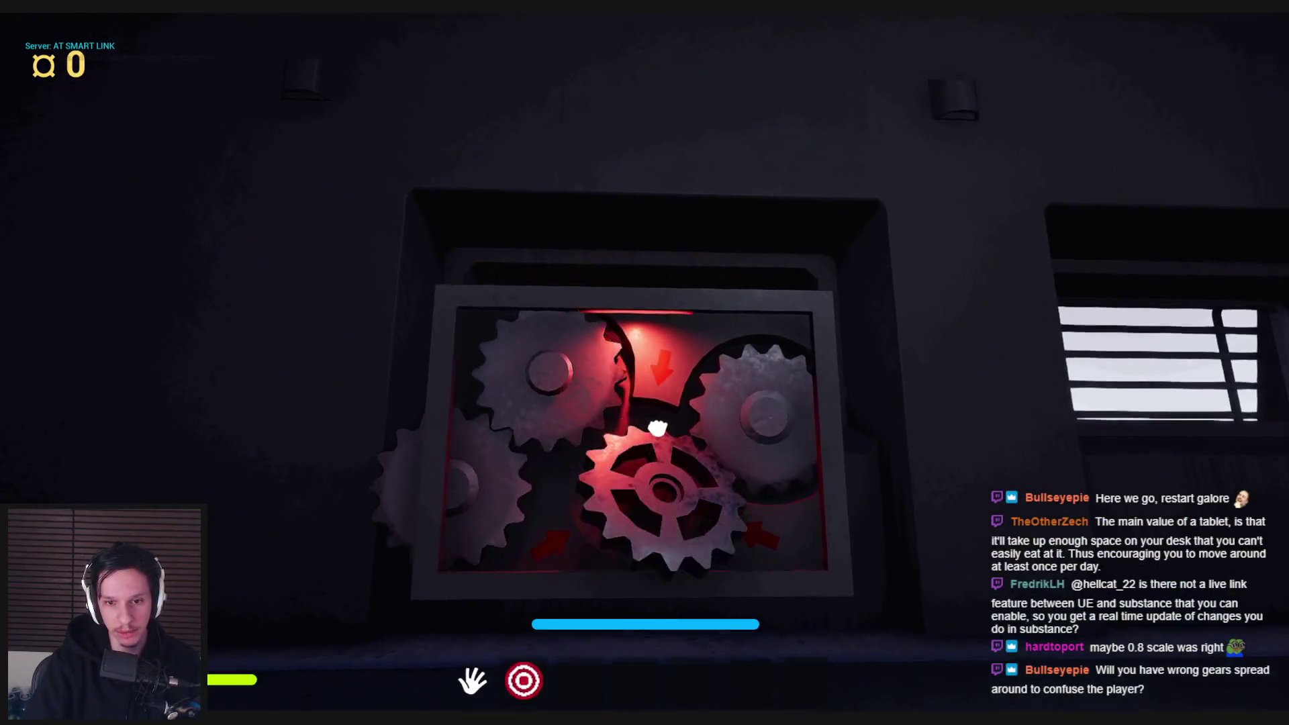
key(w)
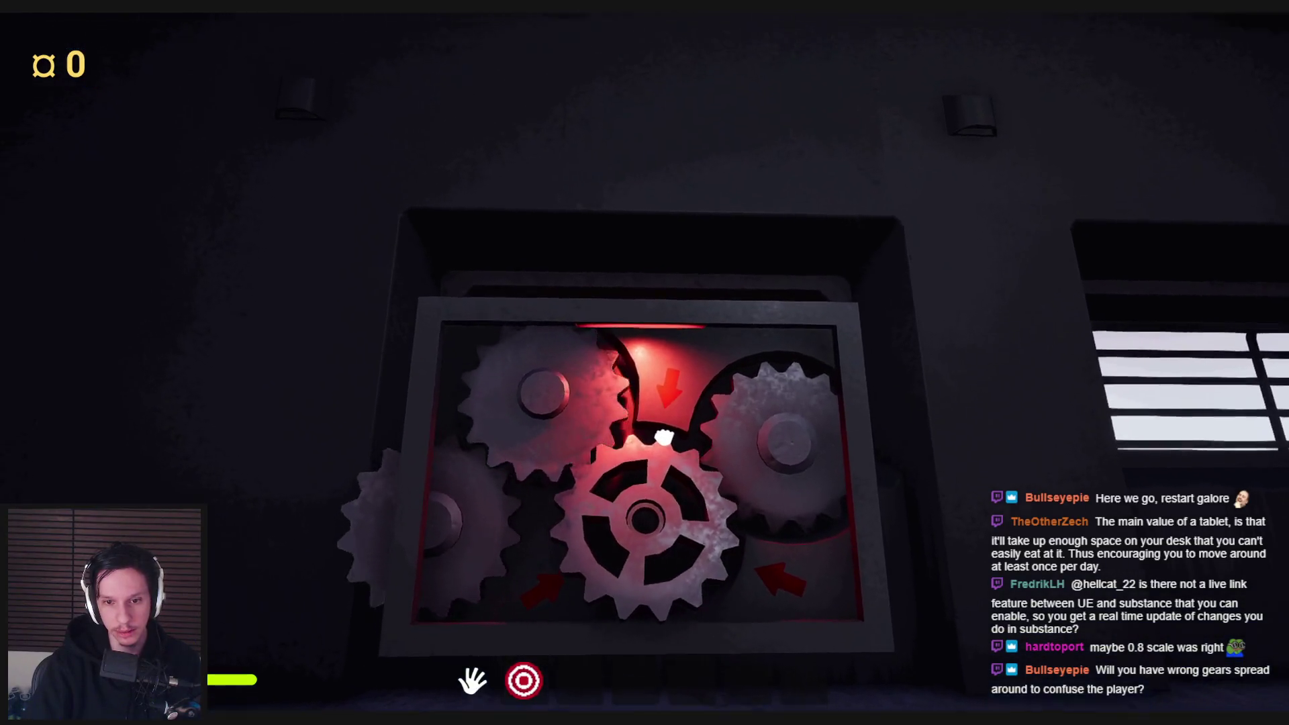
key(w)
click(645, 364)
key(s)
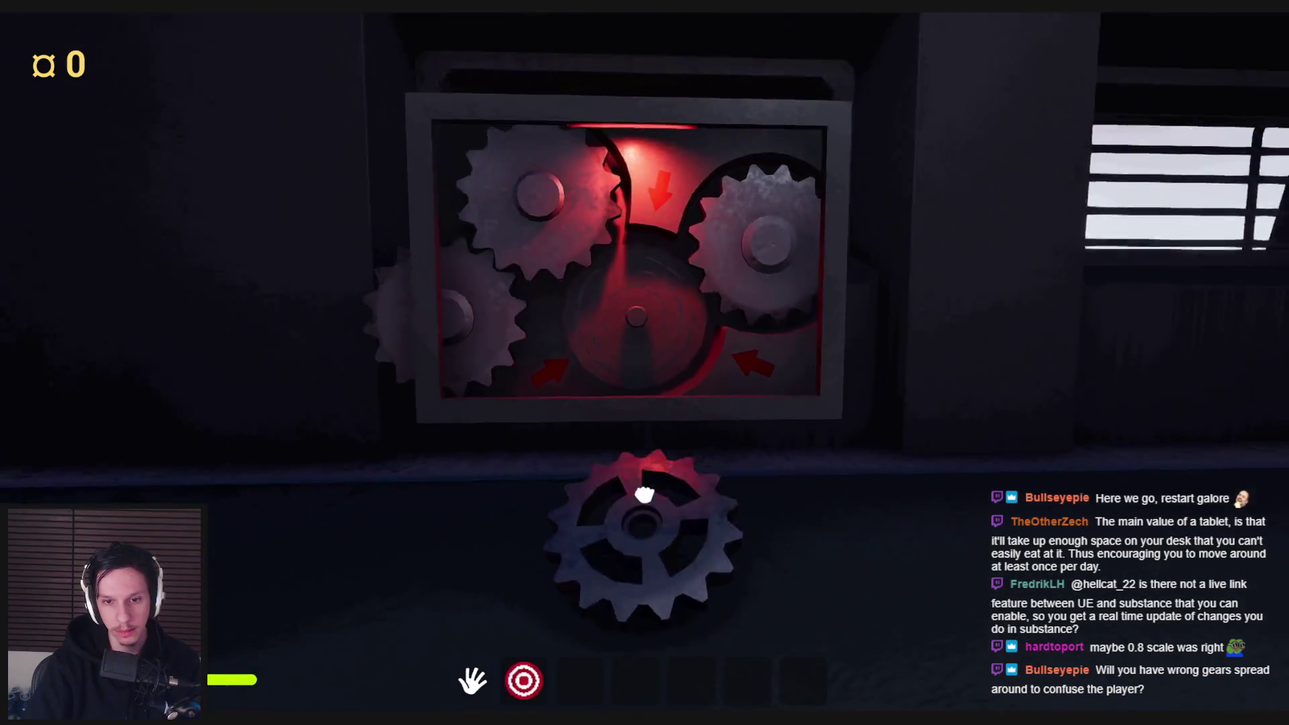
click(644, 495)
key(w)
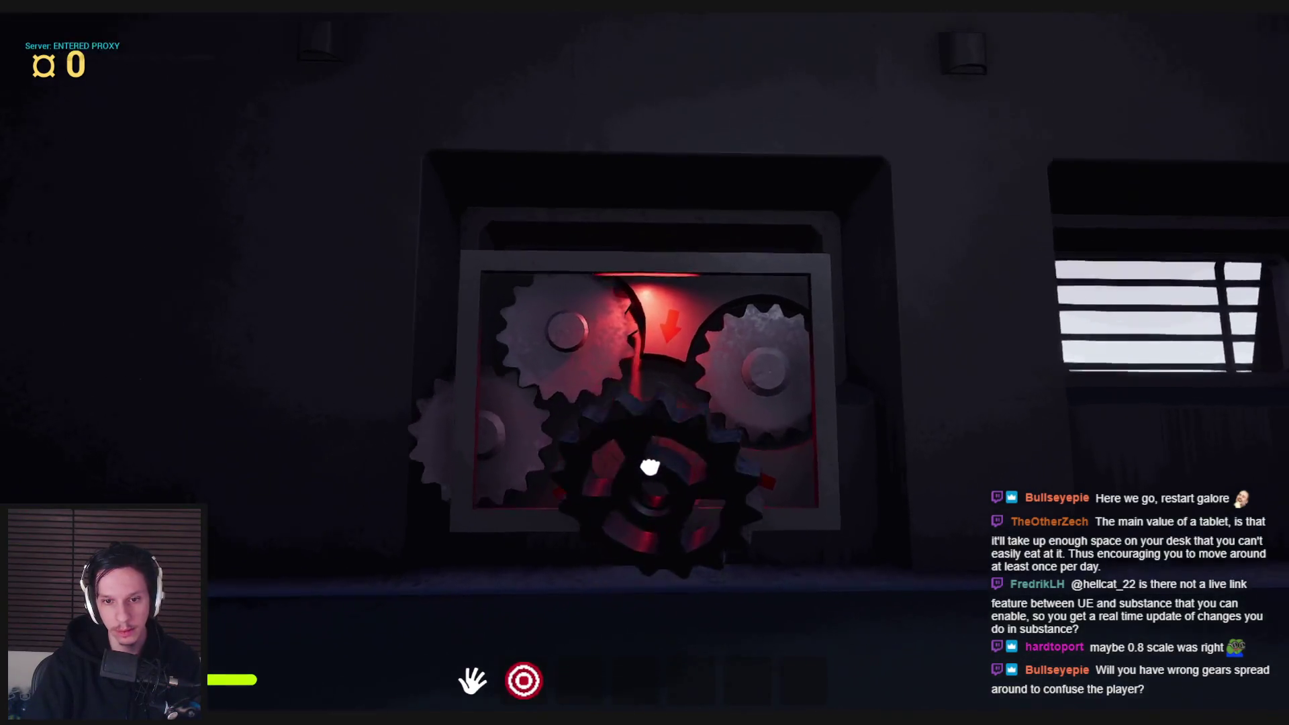
click(635, 374)
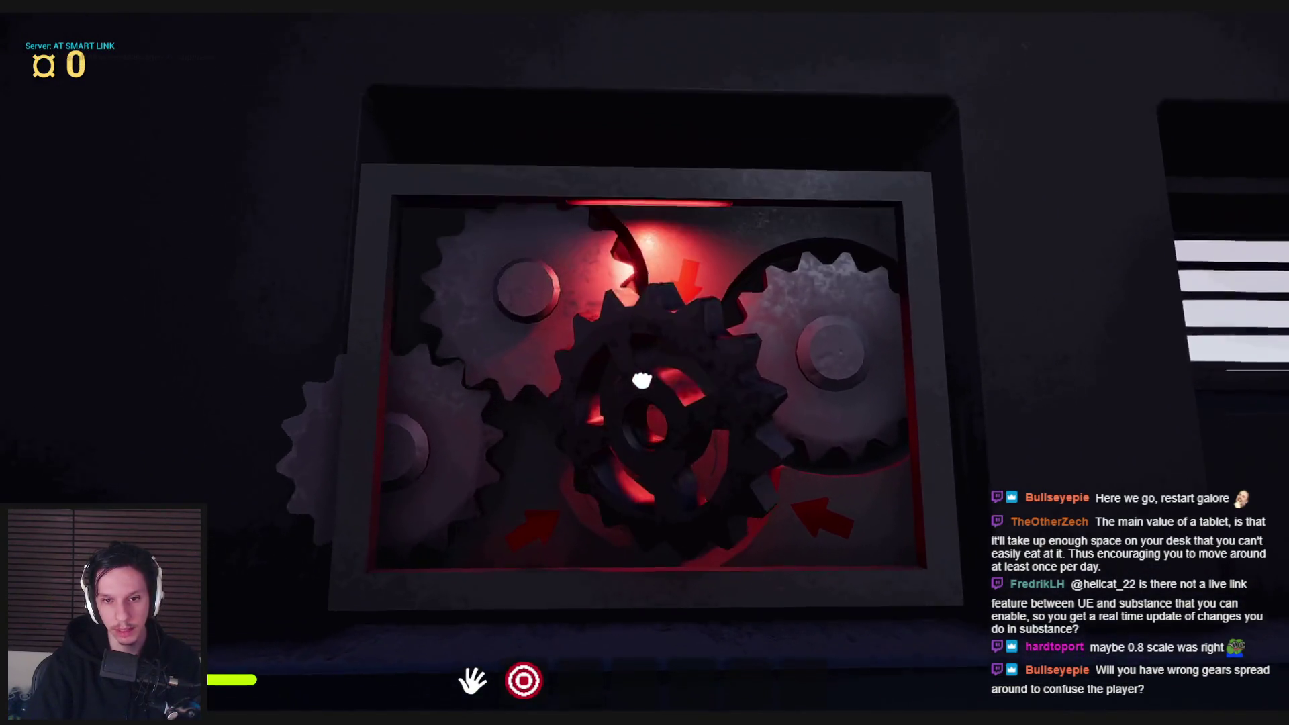
- Lift the gear back out of the slot, drop it on the floor, and end the playtest
click(595, 401)
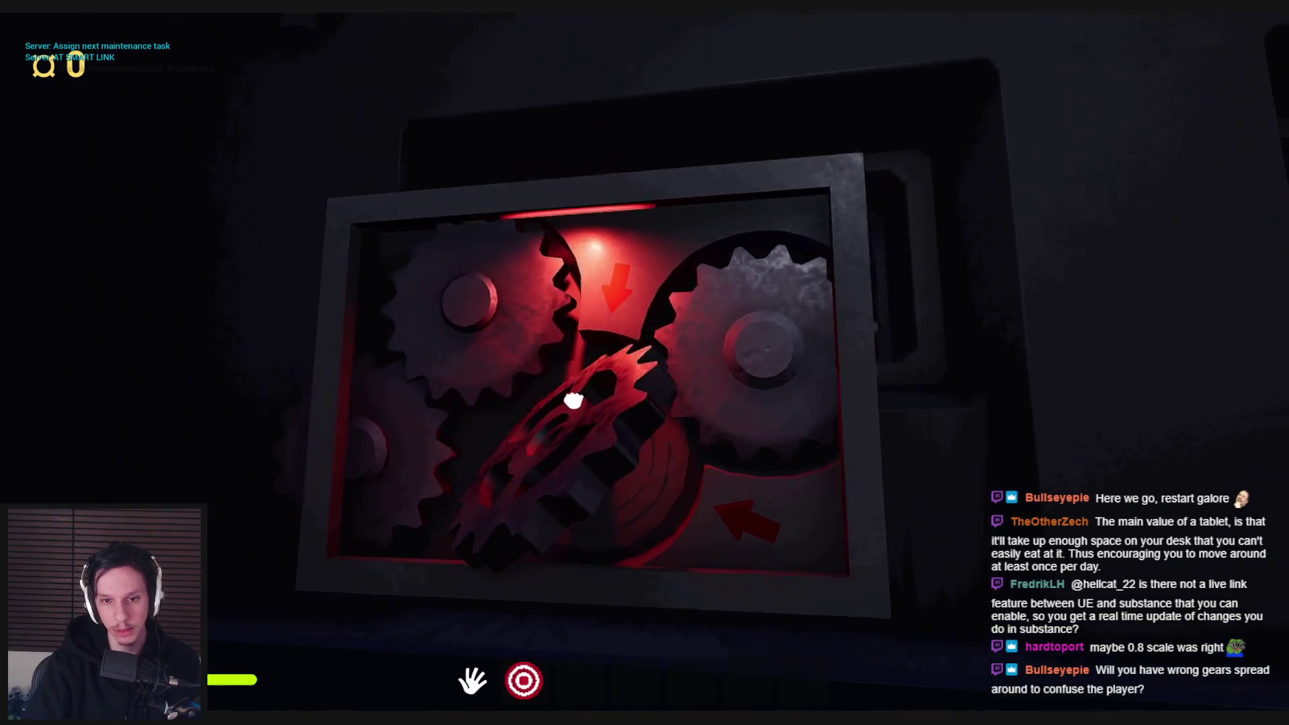
key(w)
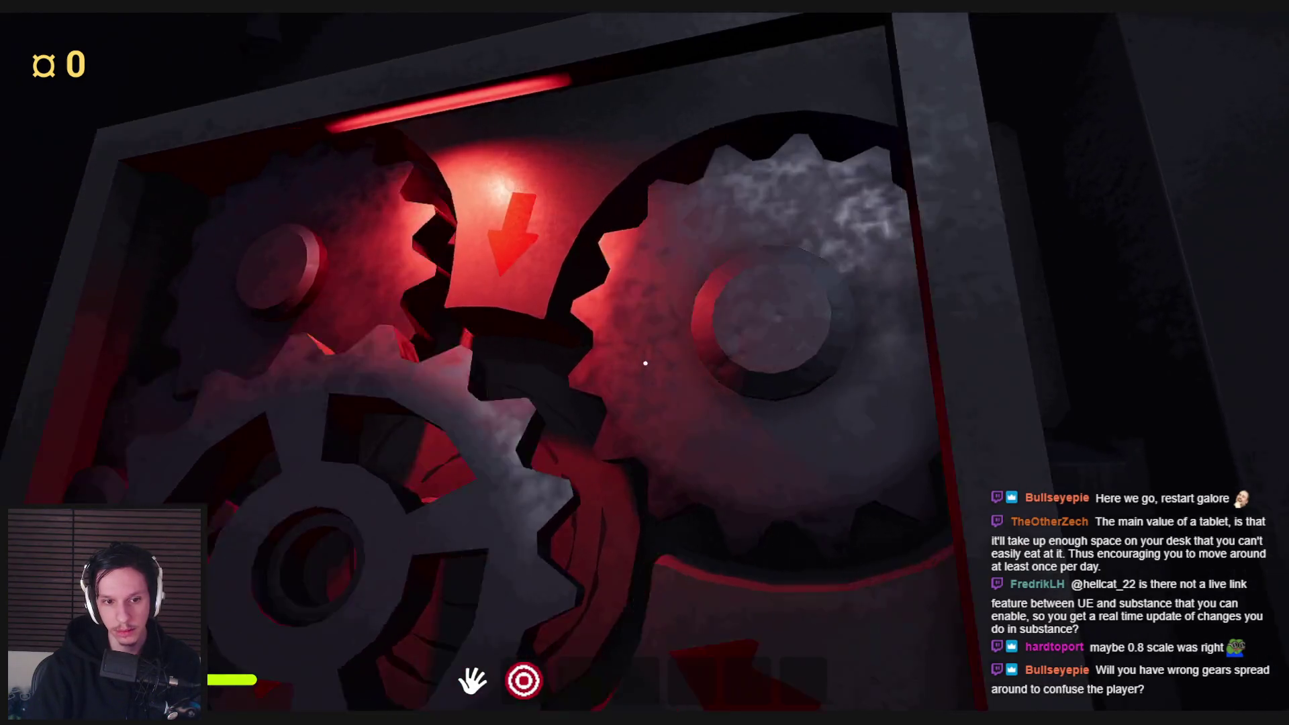
click(645, 363)
key(s)
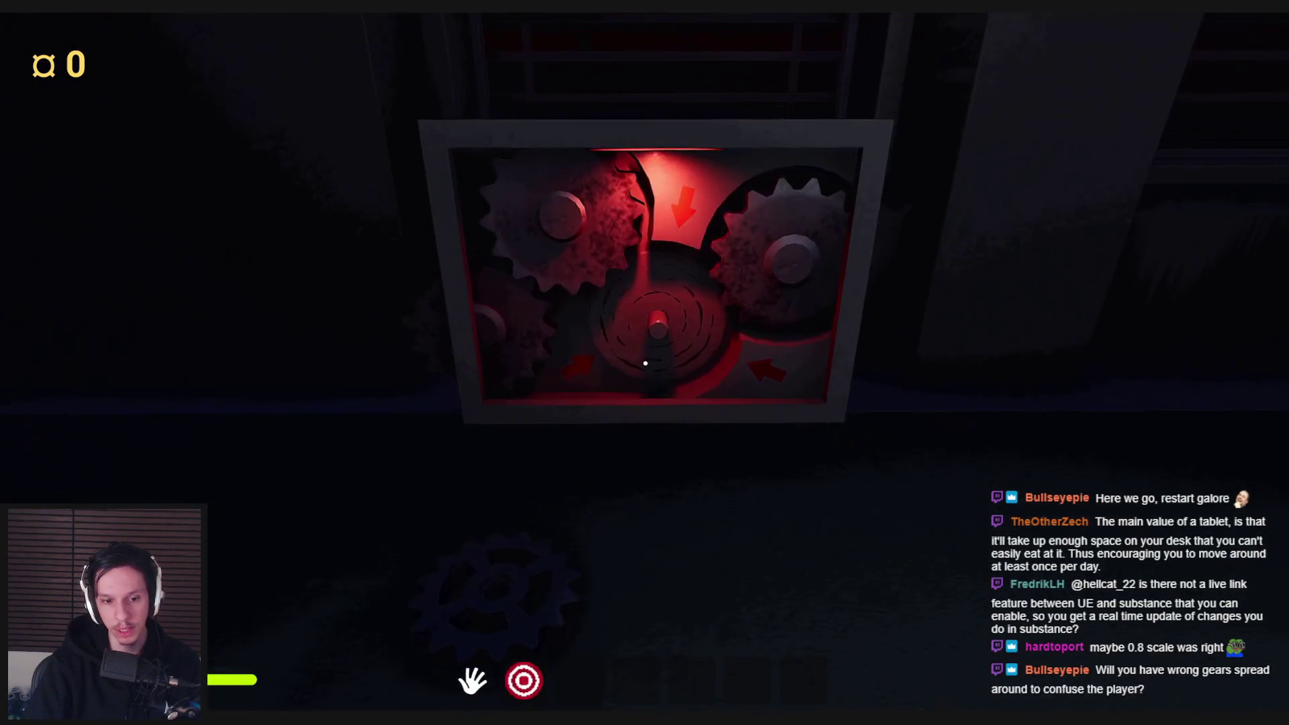
key(Escape)
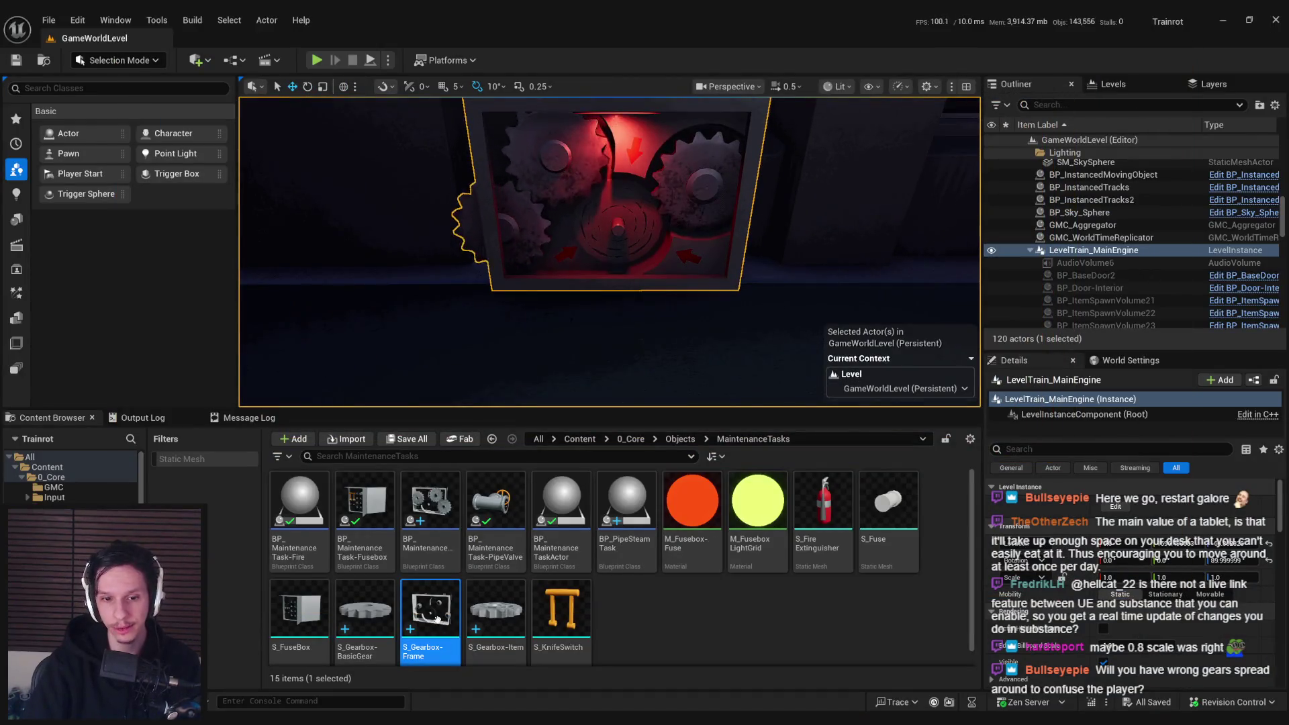
- In BP_MaintenanceTask-GearSlotting, set Gear1, Gear2 and Gear3 Collision Presets to NoCollision
double_click(431, 500)
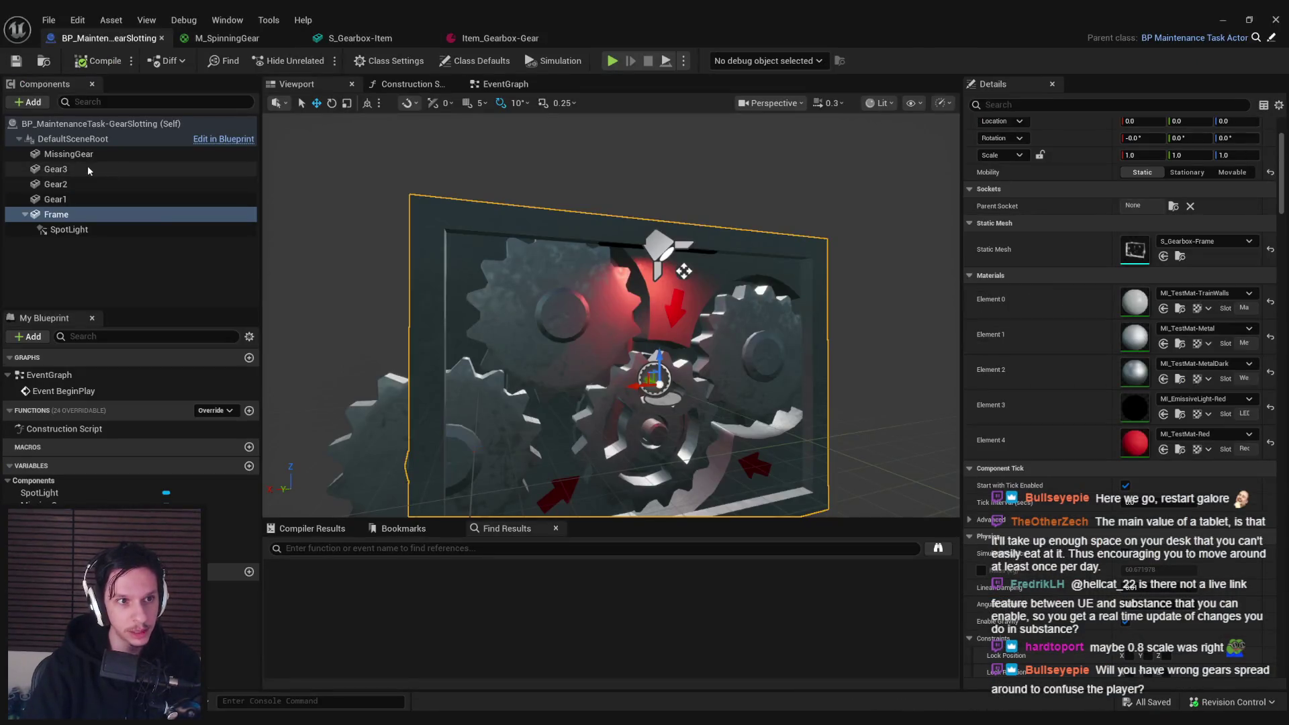
click(56, 169)
shift+click(55, 199)
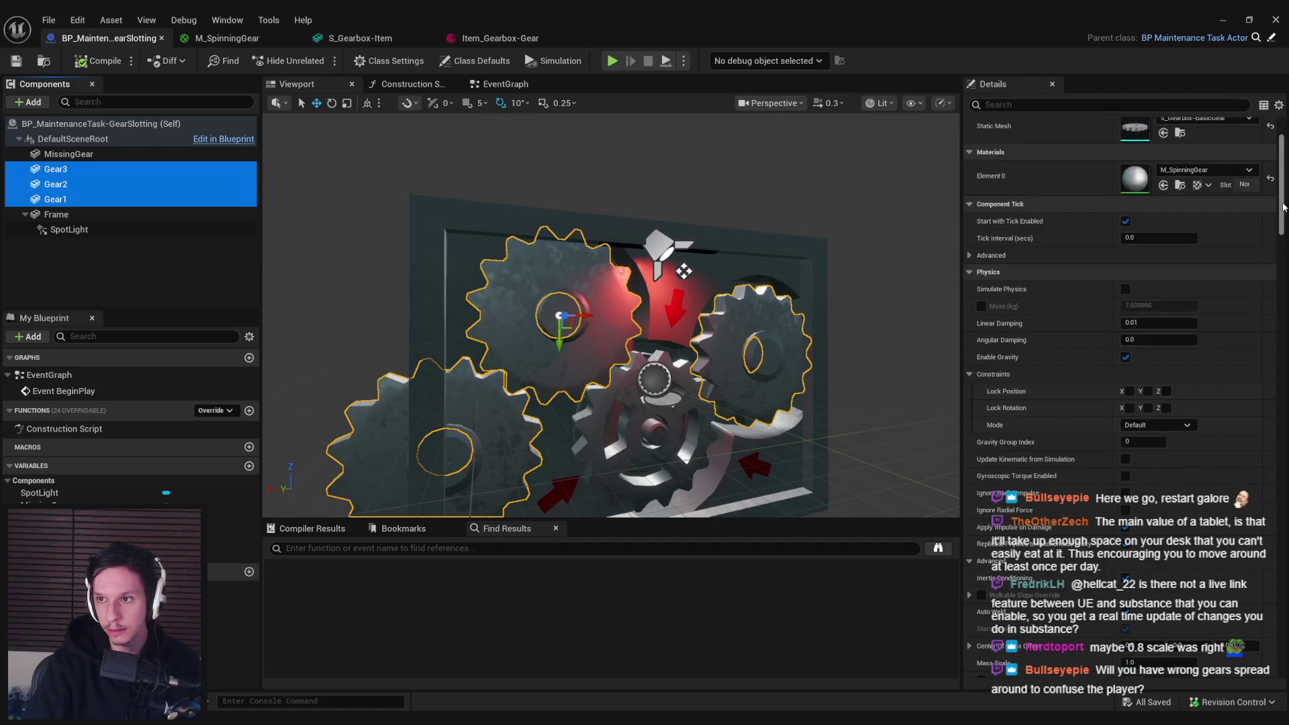
drag(1284, 207, 1284, 295)
click(1143, 437)
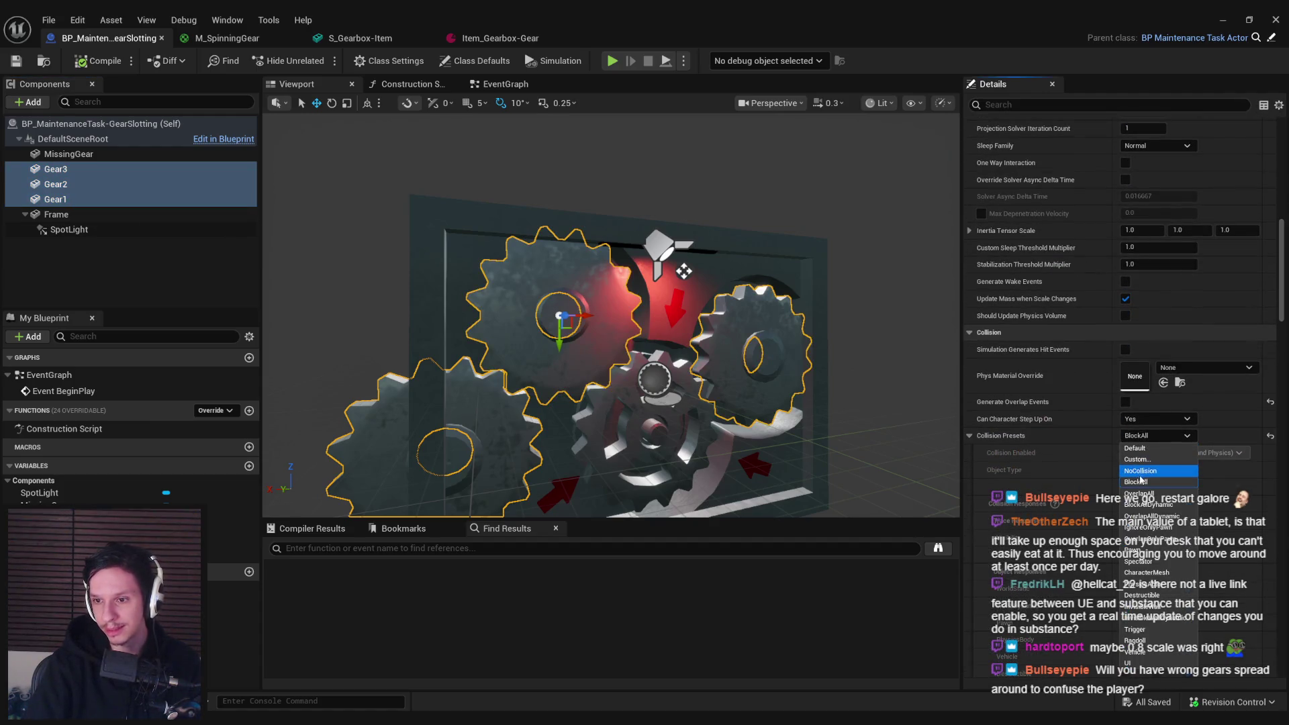
click(1141, 471)
click(637, 332)
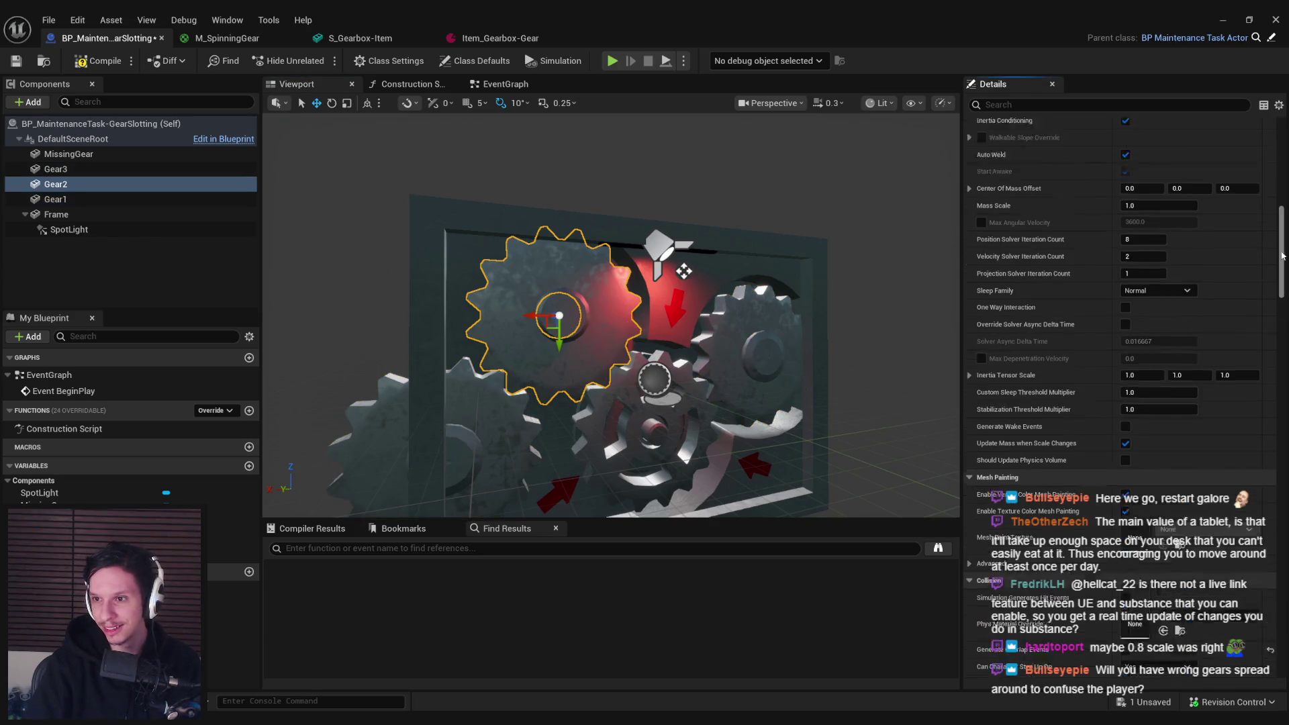
- Add a 26DOP simplified collision to S_Gearbox-BasicGear, then return to the level editor
key(ctrl+e)
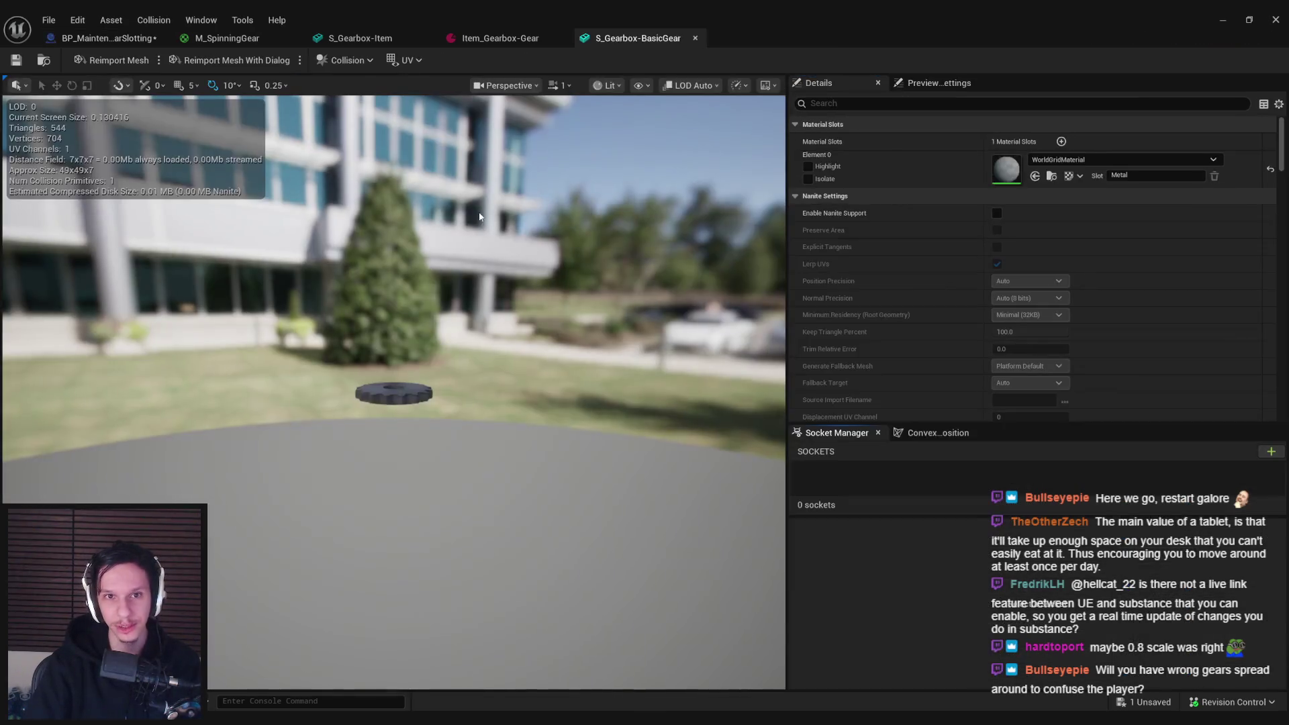
click(607, 86)
click(638, 85)
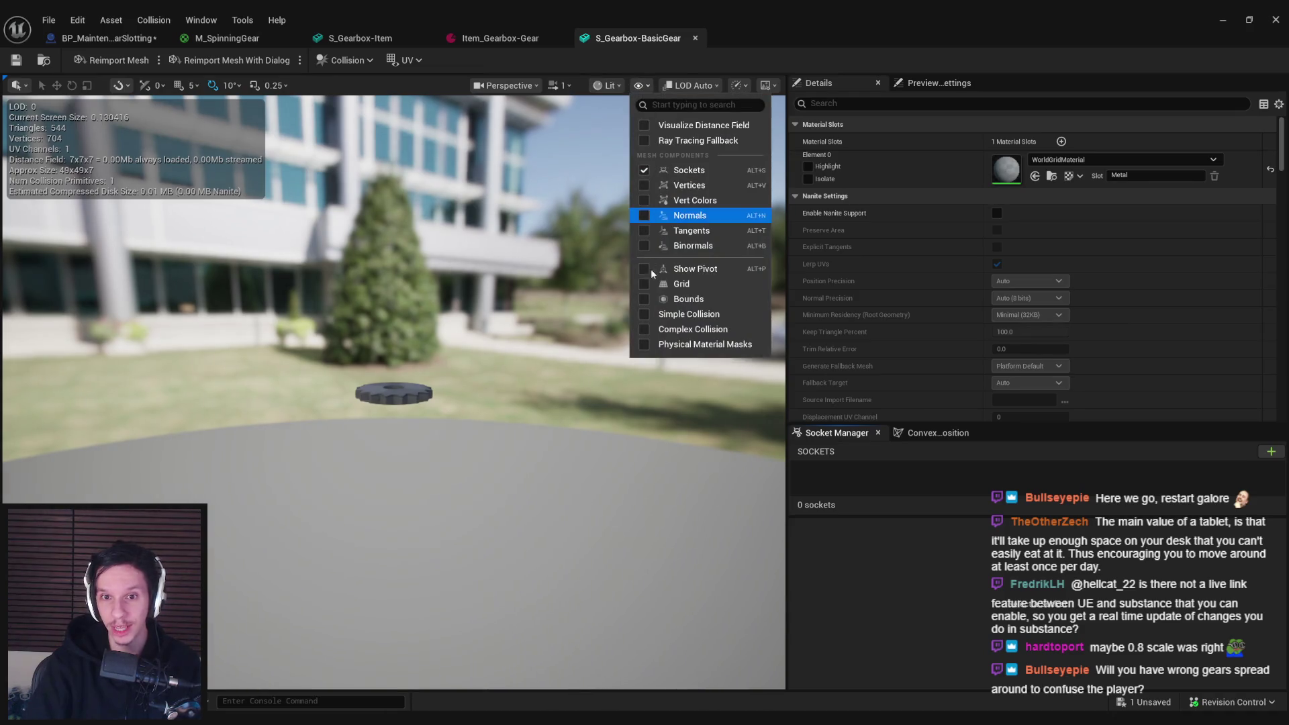
click(669, 318)
scroll(394, 392, up, 3)
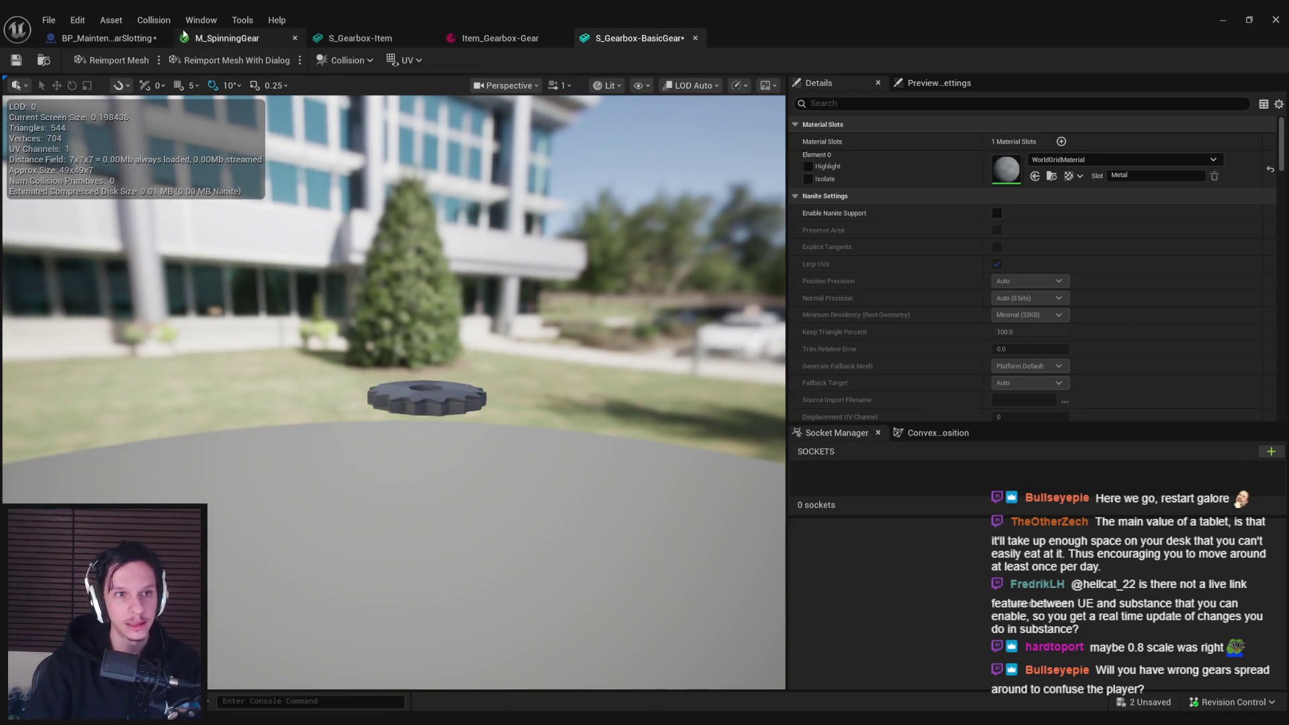
click(154, 19)
click(198, 166)
drag(198, 166, 407, 199)
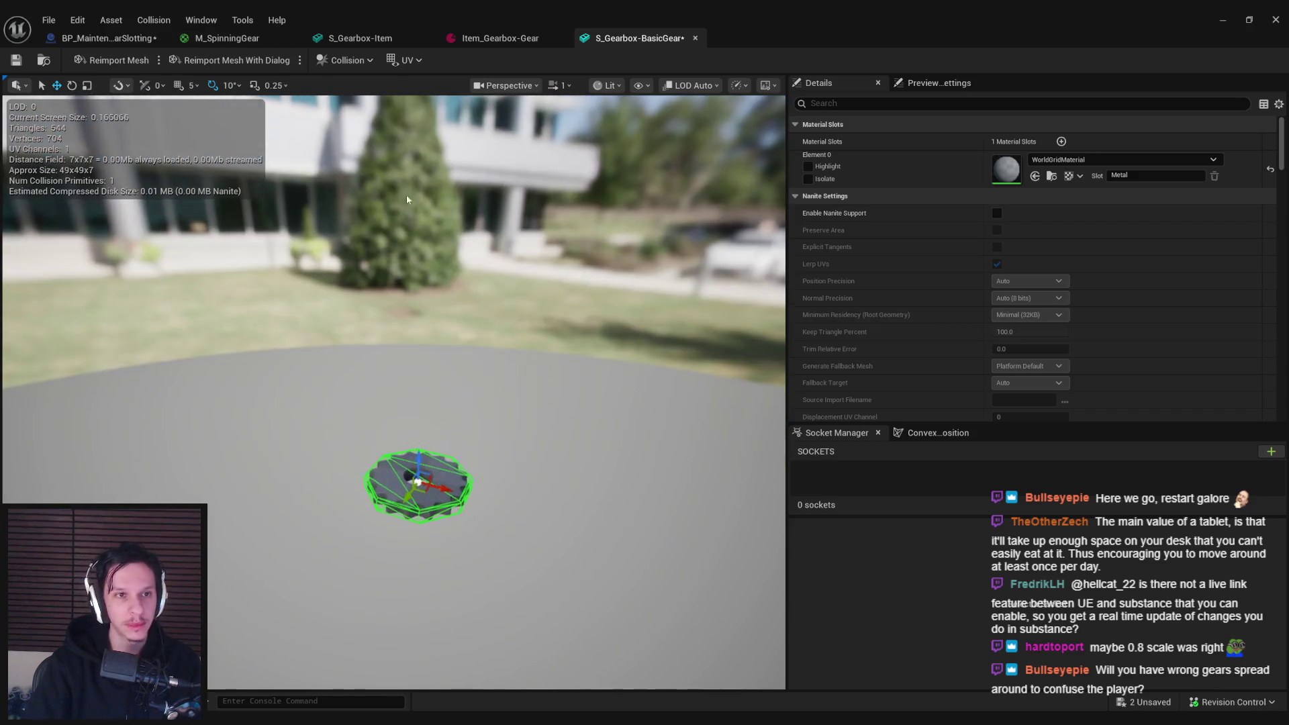
middle_click(650, 40)
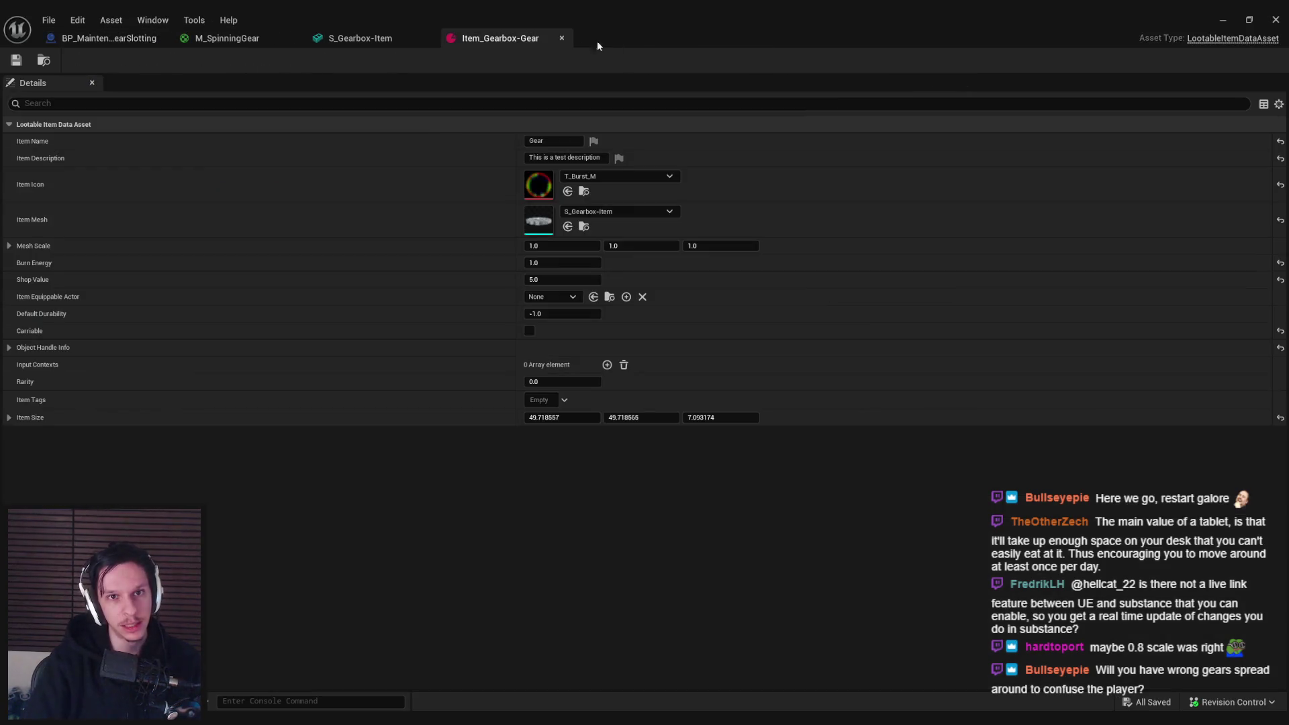
click(133, 39)
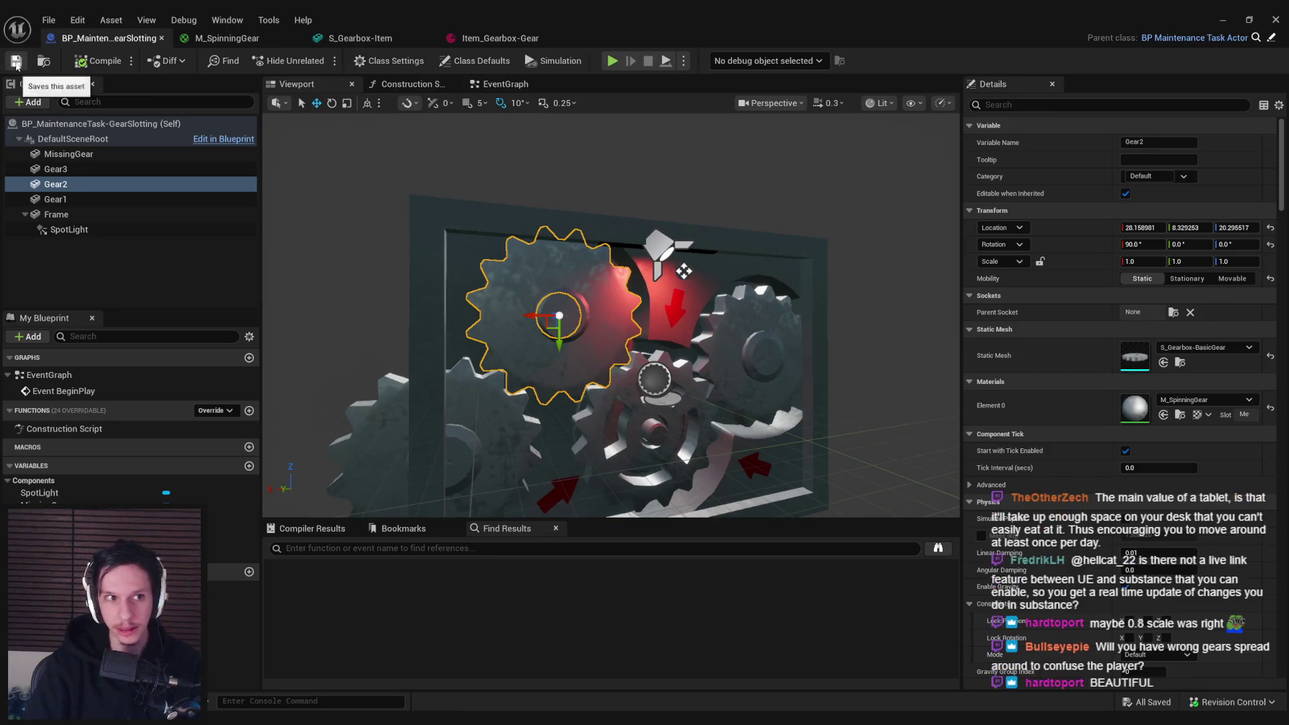
click(1222, 20)
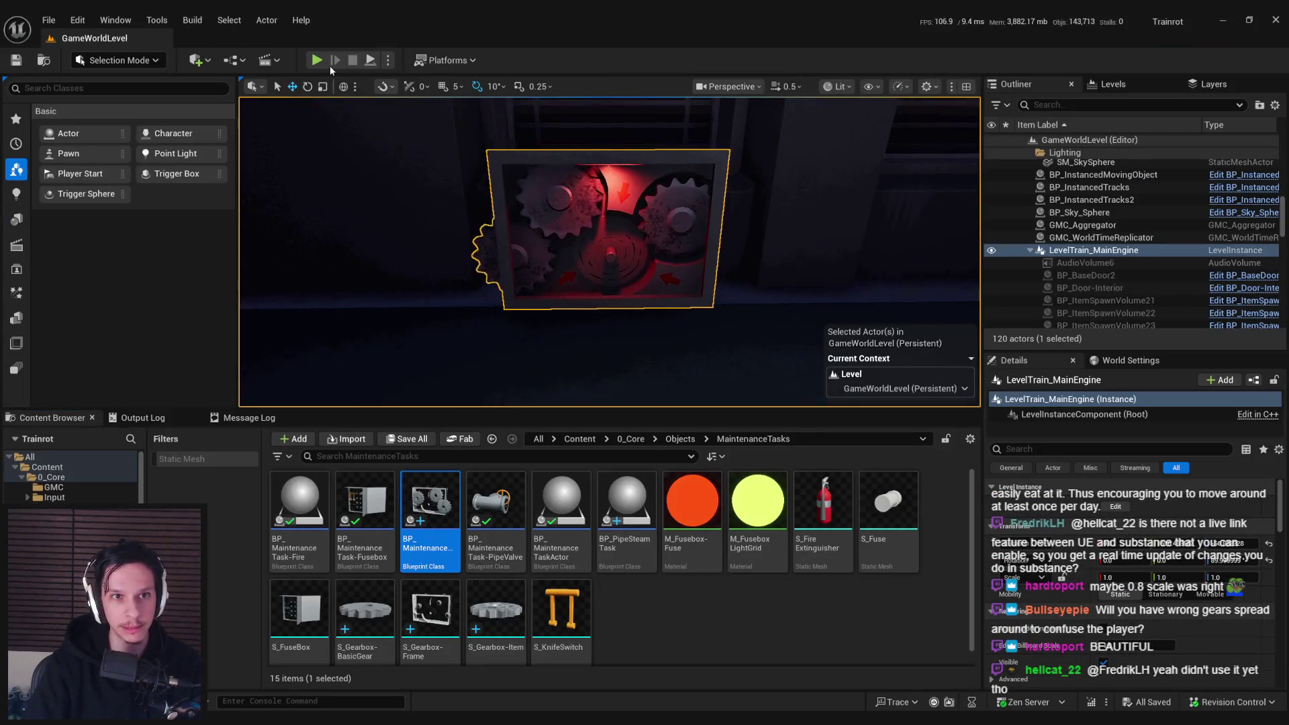
- Start a fullscreen playtest and take a gear from the locker shelf
click(317, 60)
key(F11)
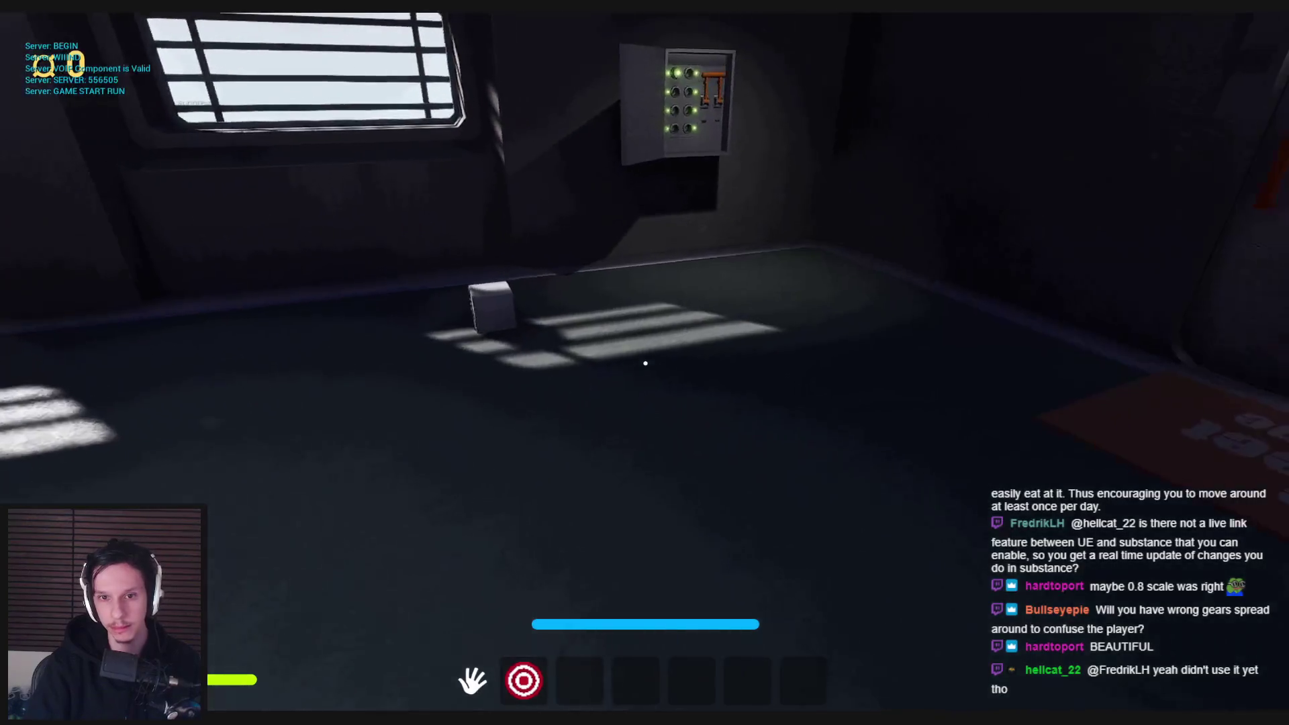
key(F8)
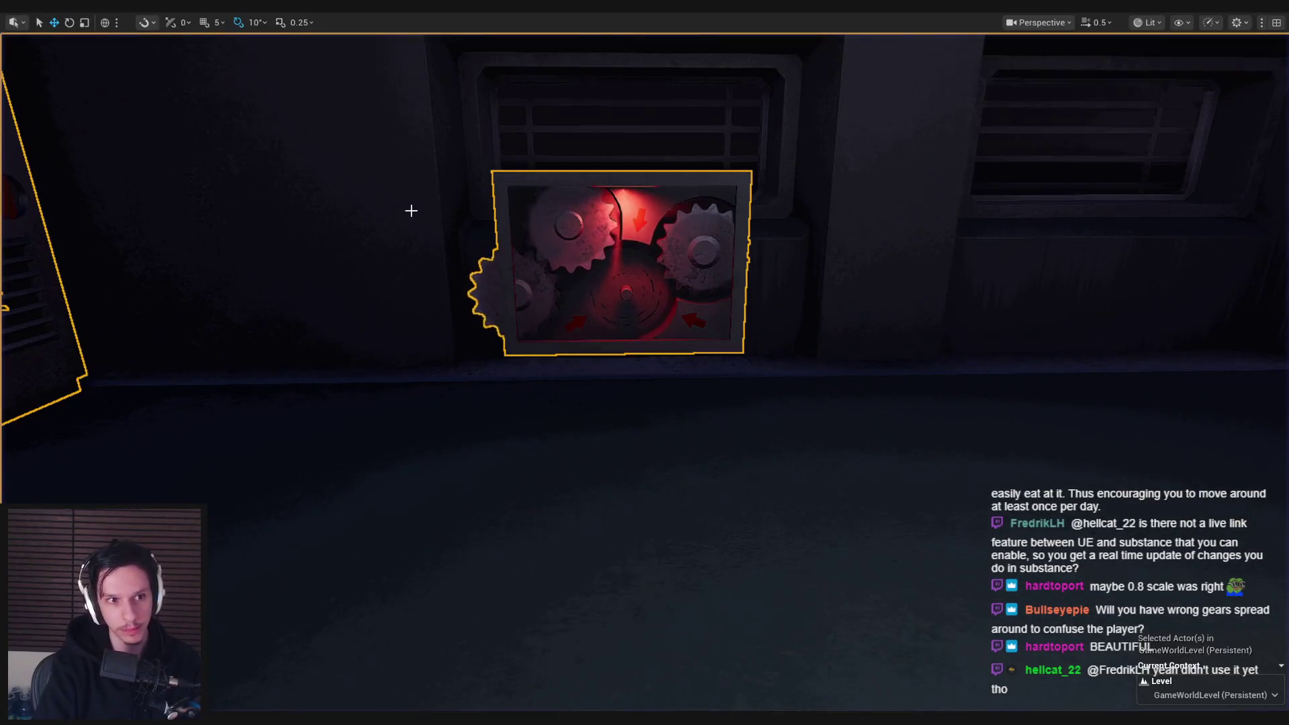
key(F8)
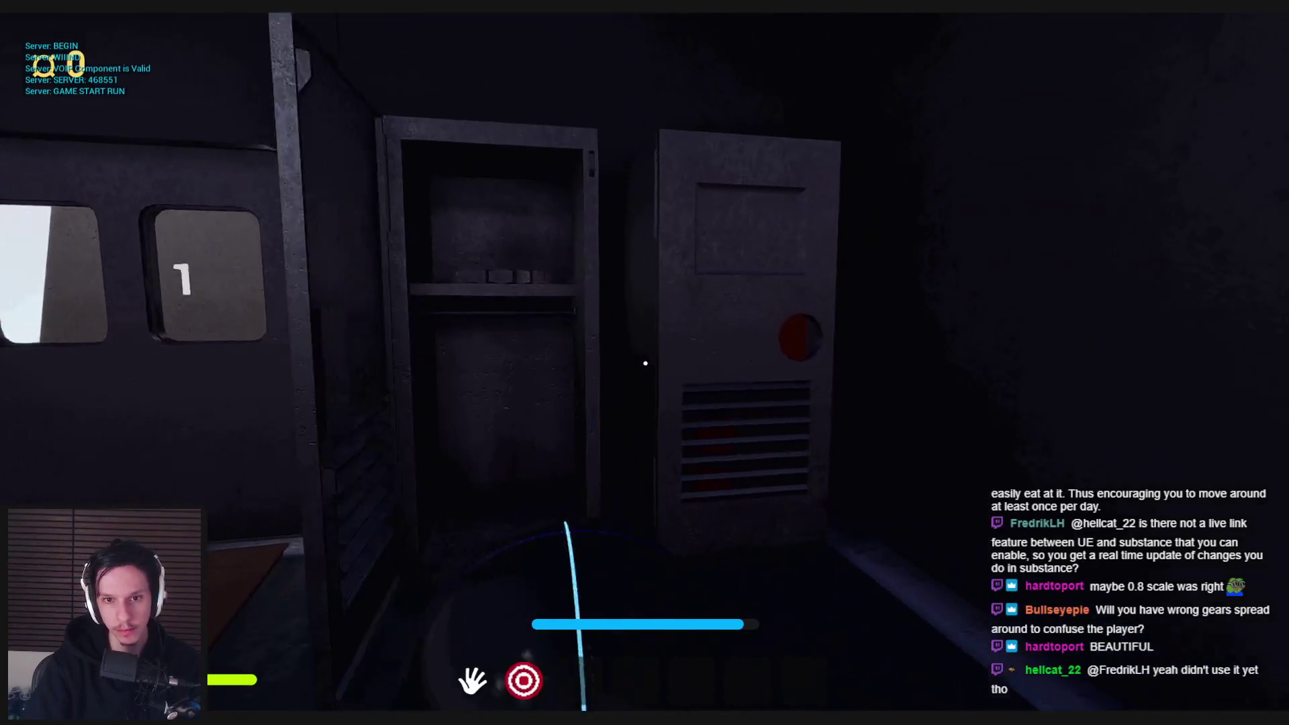
mouse_move(590, 417)
mouse_down()
mouse_move(536, 406)
mouse_move(495, 368)
mouse_move(605, 345)
mouse_move(633, 374)
mouse_move(644, 430)
mouse_move(639, 400)
mouse_move(668, 396)
mouse_up()
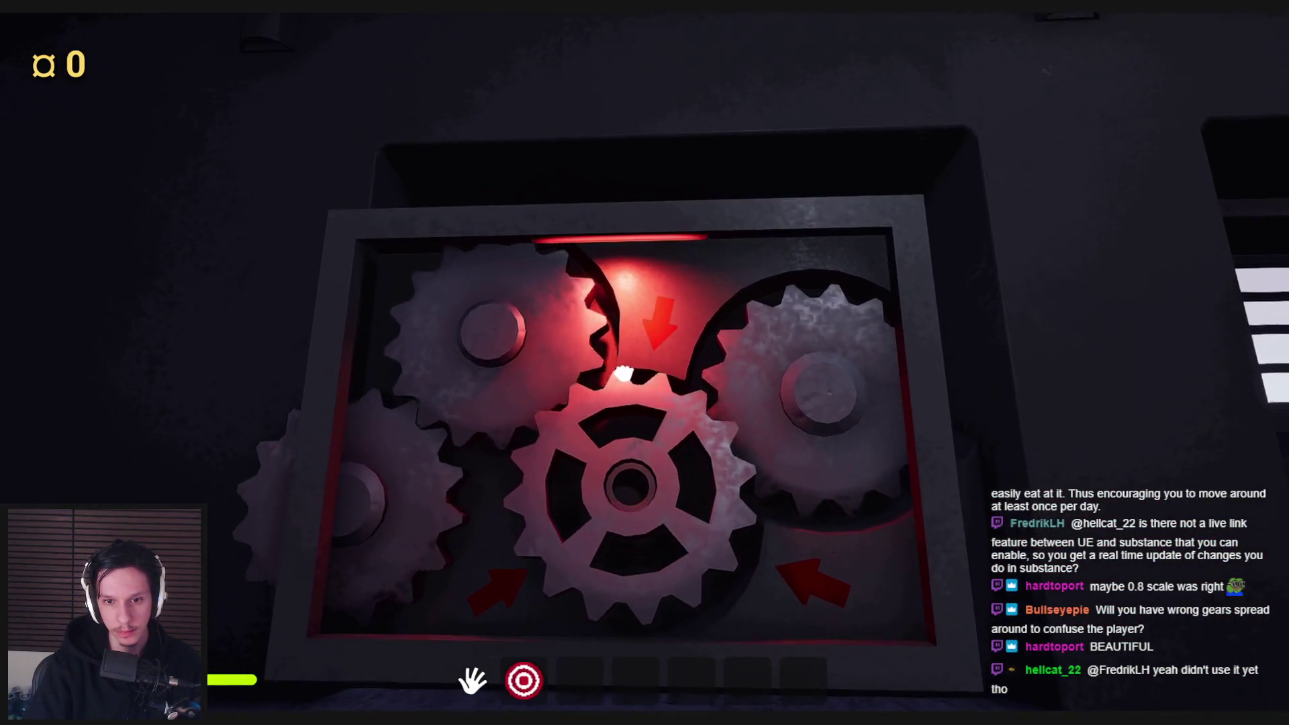
- Carry the gear to the gearbox, push it into the centre slot, and stop the playtest
key(w)
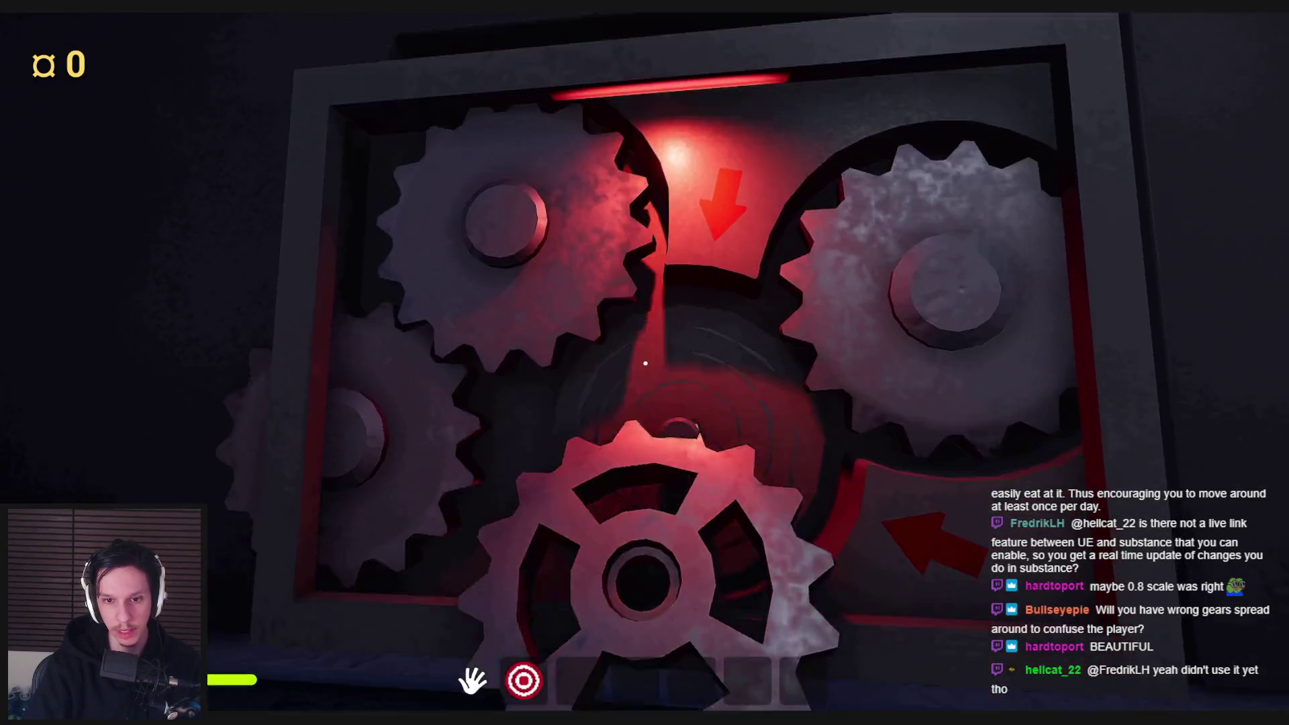
key(s)
mouse_move(627, 409)
mouse_down()
mouse_move(636, 469)
mouse_move(638, 423)
mouse_move(607, 383)
mouse_move(633, 342)
mouse_move(645, 380)
mouse_move(634, 393)
mouse_move(658, 408)
mouse_move(641, 403)
mouse_move(653, 349)
mouse_move(653, 449)
mouse_move(646, 362)
mouse_up()
key(w)
key(w)
key(s)
key(s)
key(s)
key(Escape)
- Bring up the Item_Gearbox-Gear data in the asset editor, then close the editor
mouse_move(393, 715)
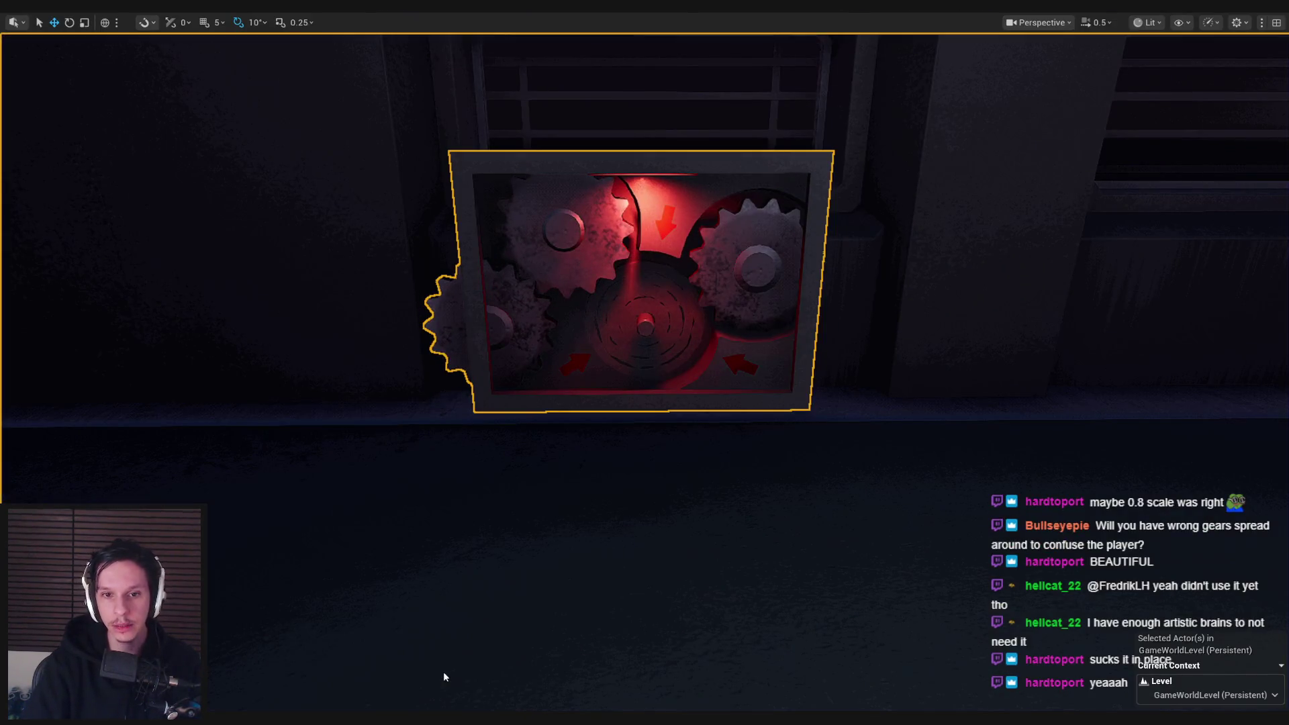
click(443, 672)
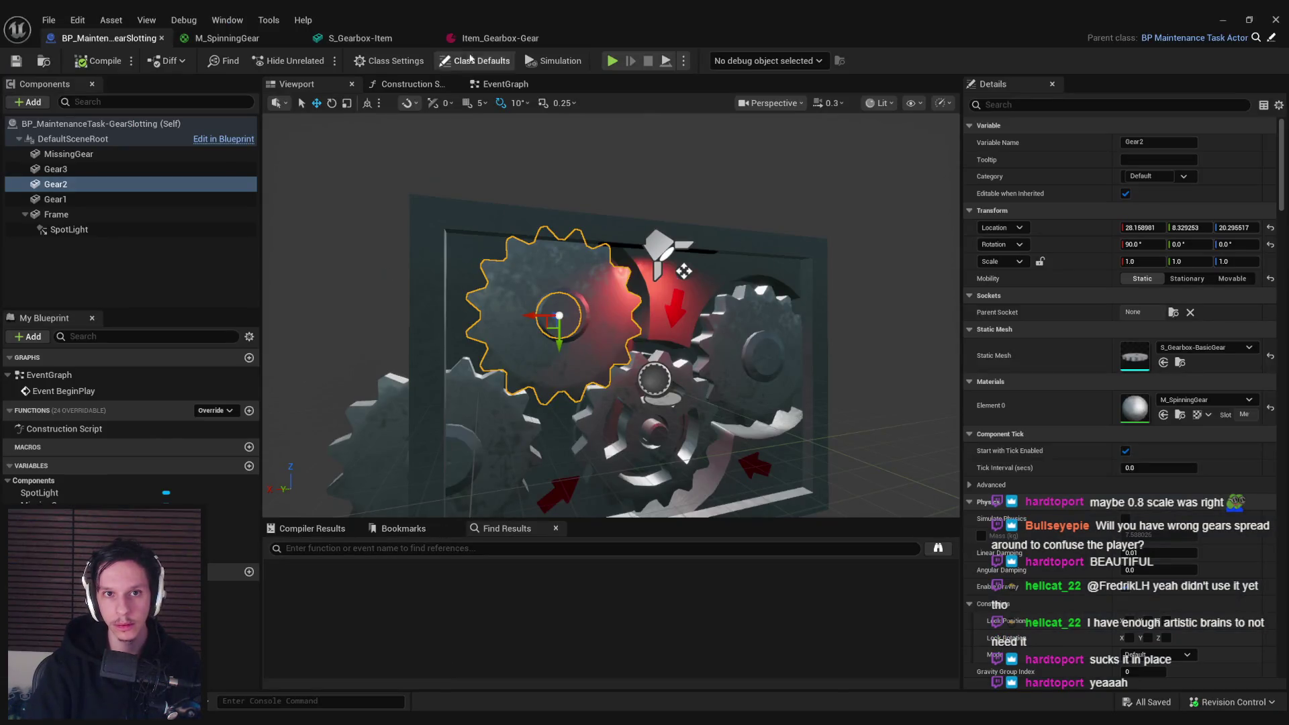
click(500, 39)
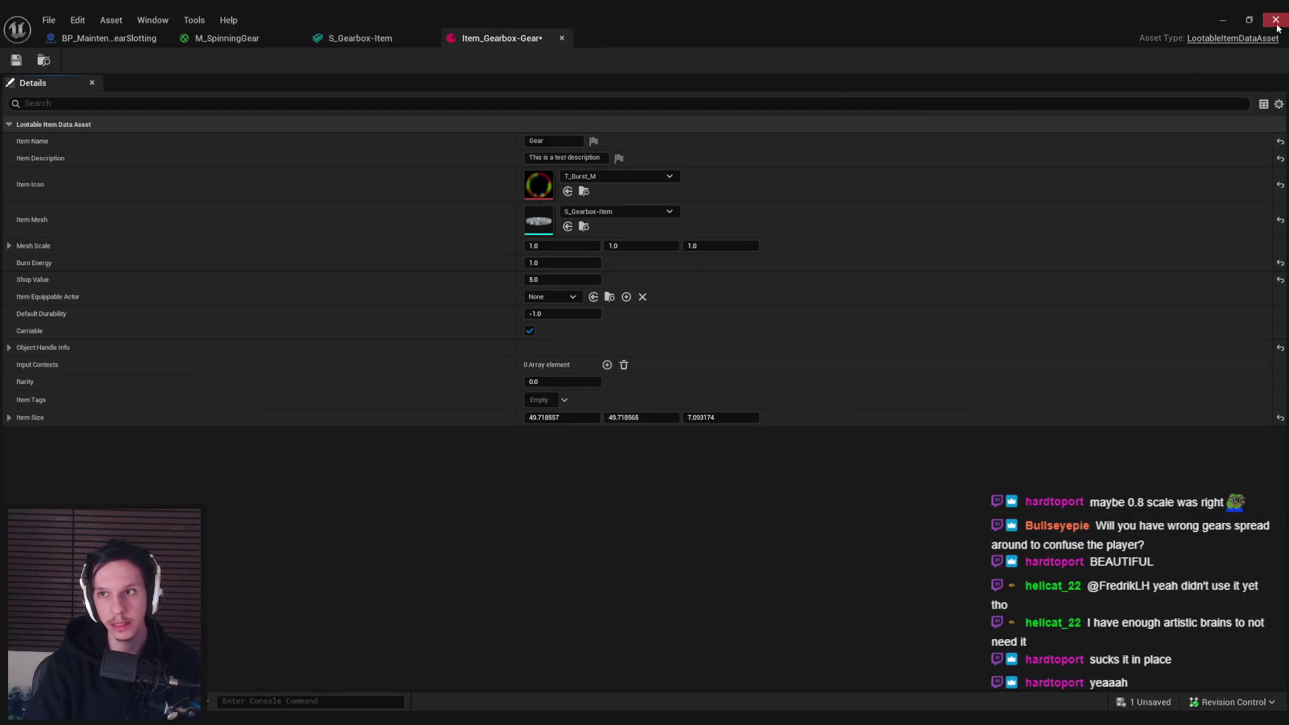
click(1225, 21)
- Start a playtest, open two lockers, walk around, then restart the session
key(alt+p)
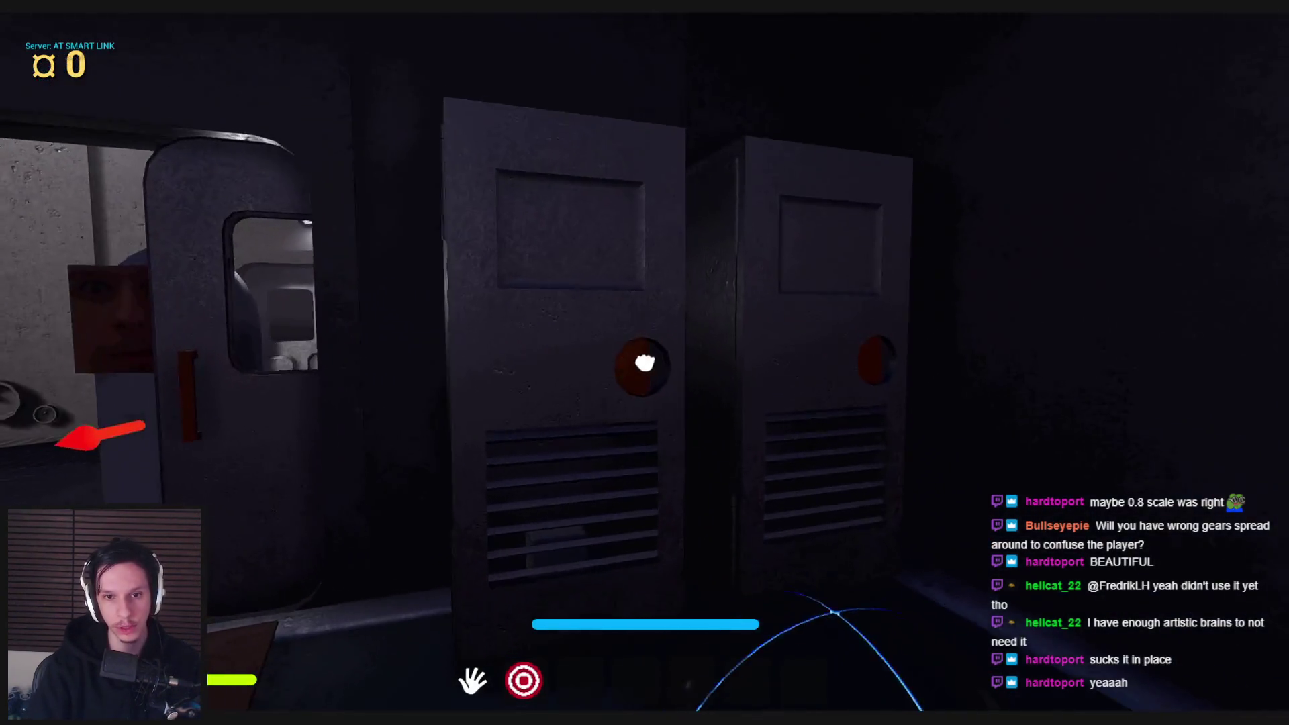
click(645, 362)
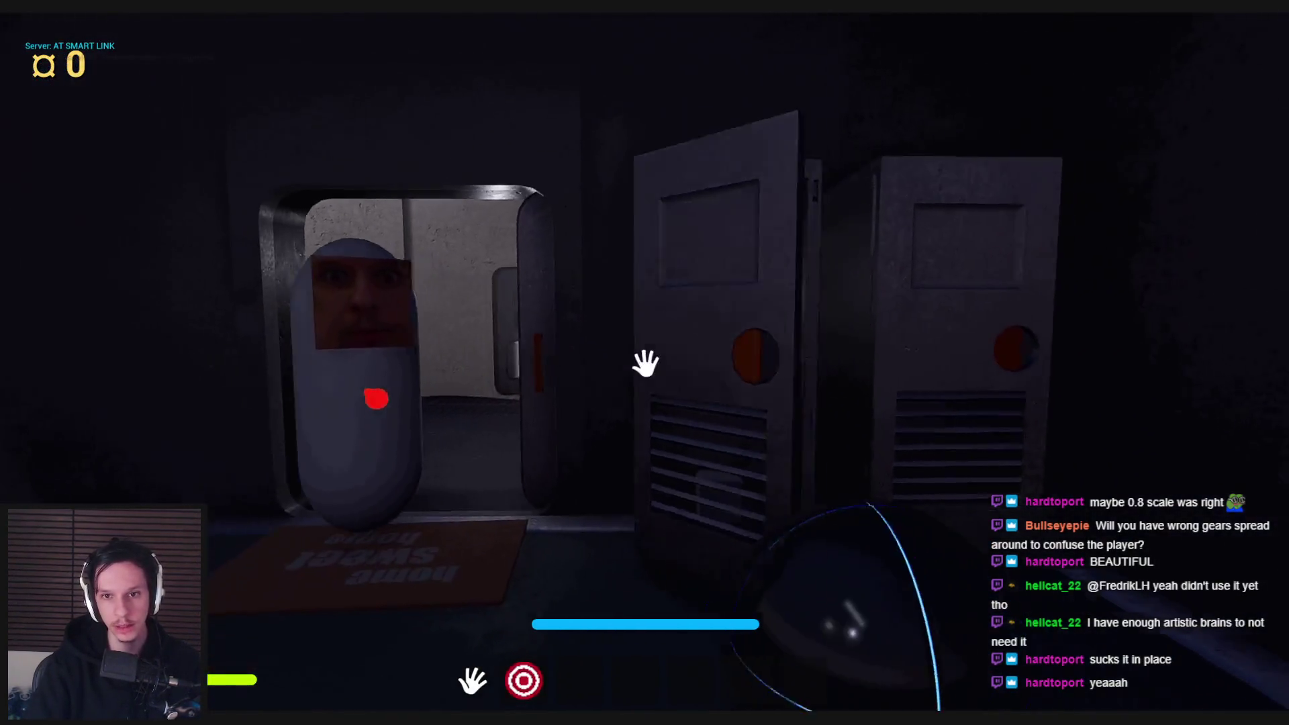
click(644, 363)
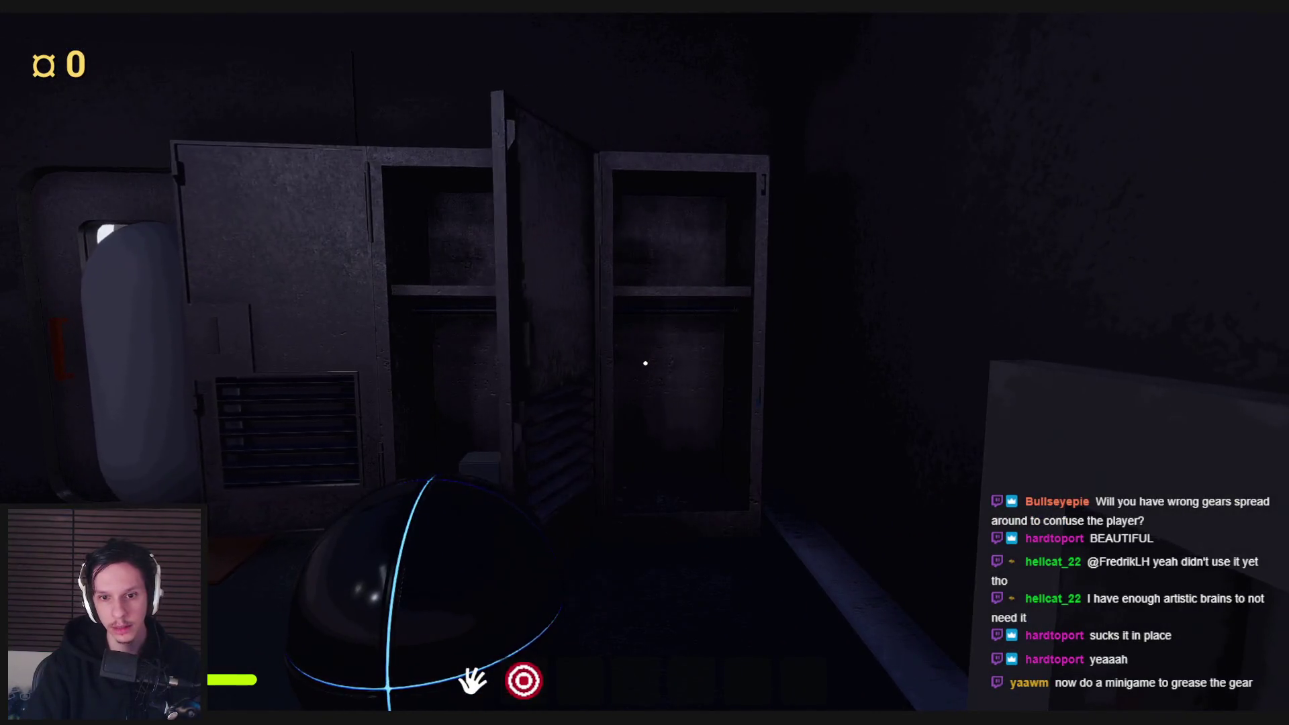
key(shift)
key(w)
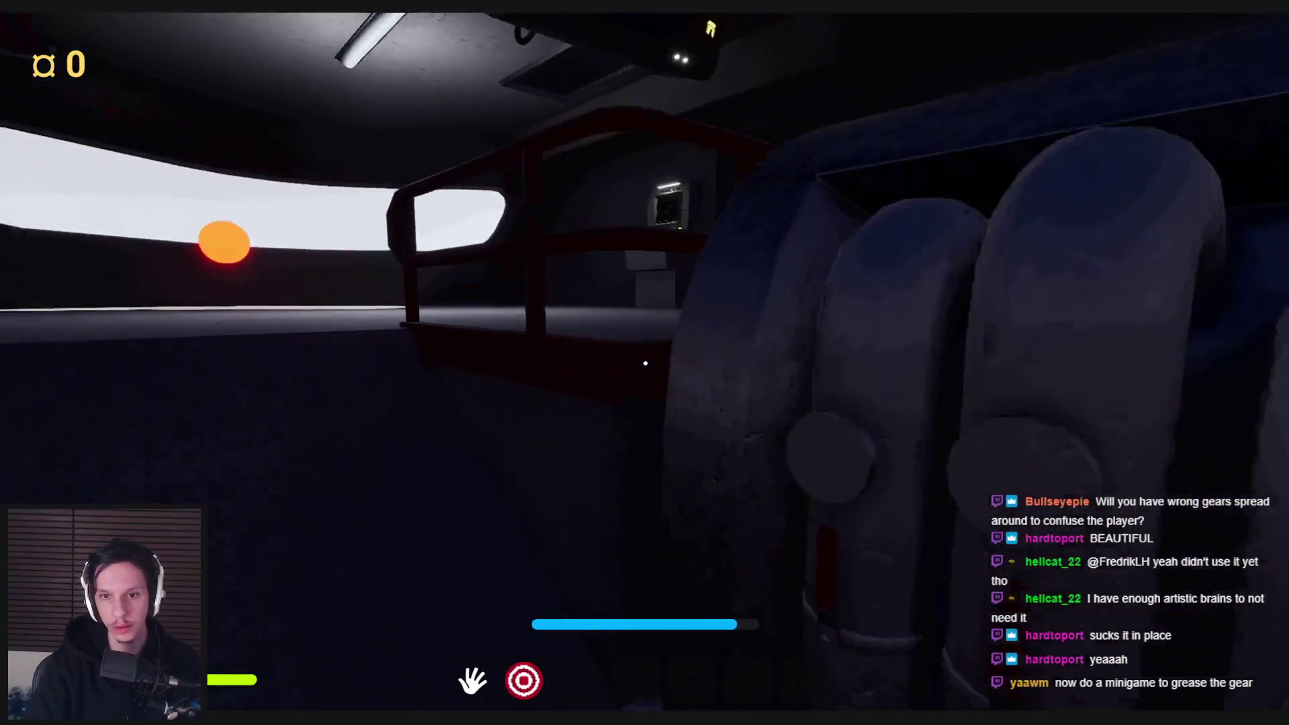
key(Escape)
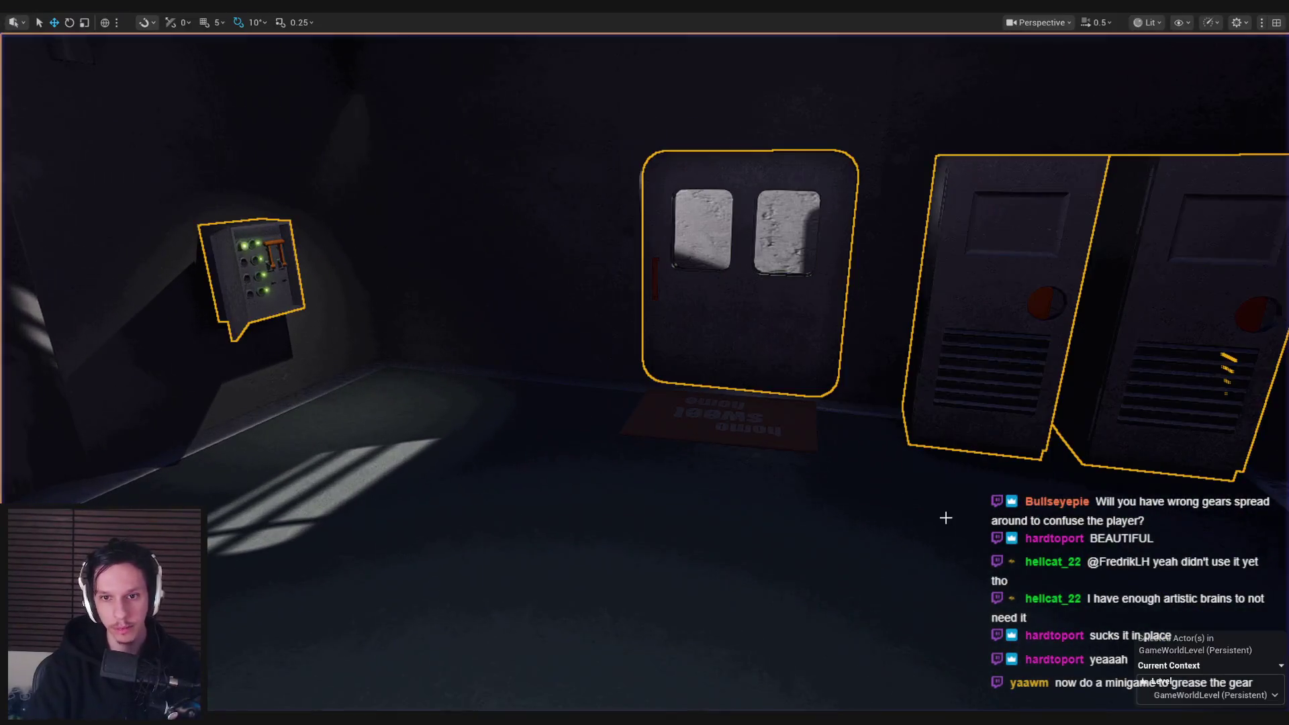
key(alt+p)
- Restart from spawn, open the left locker, walk toward the engine and restart again
key(shift+w)
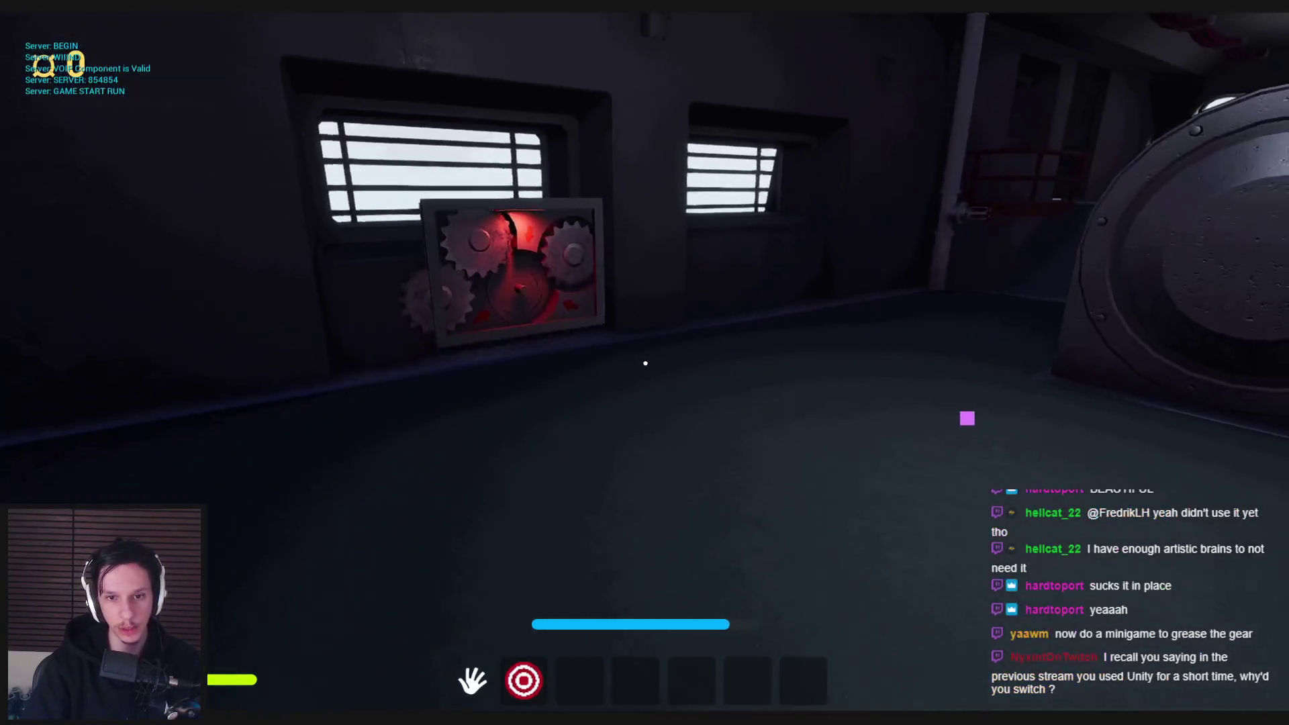
key(Escape)
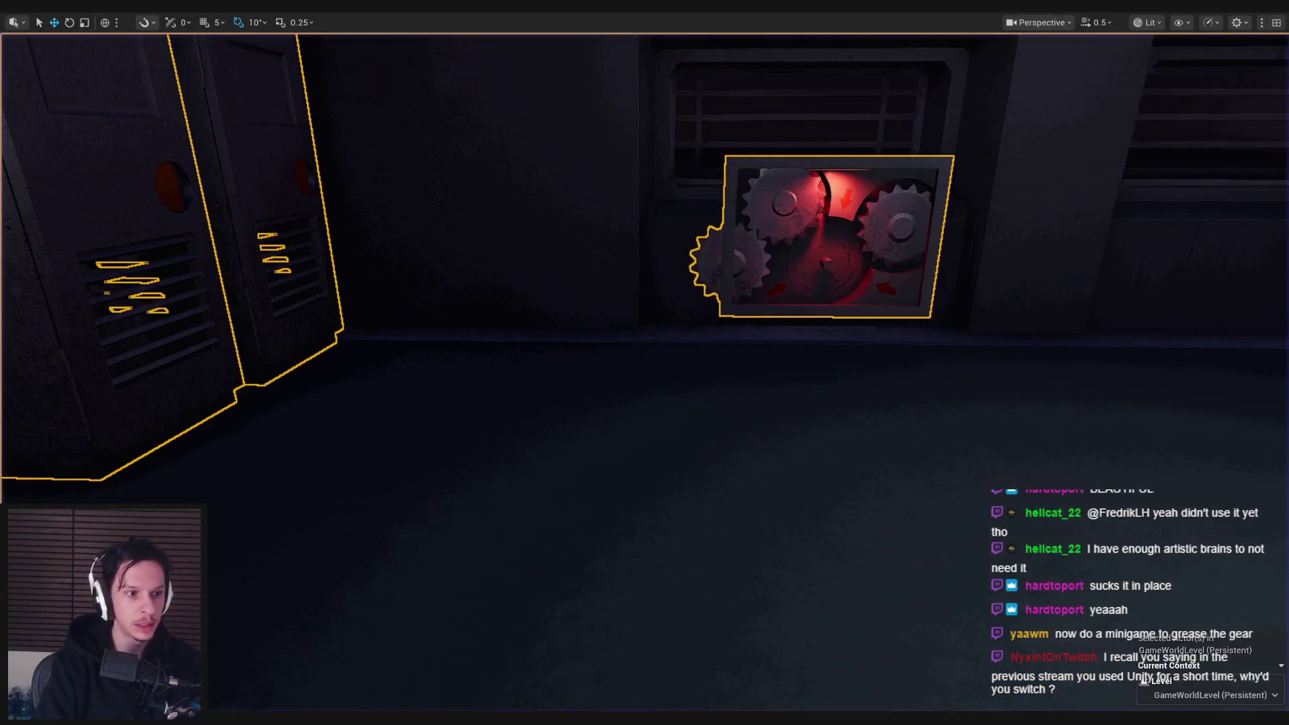
key(alt+p)
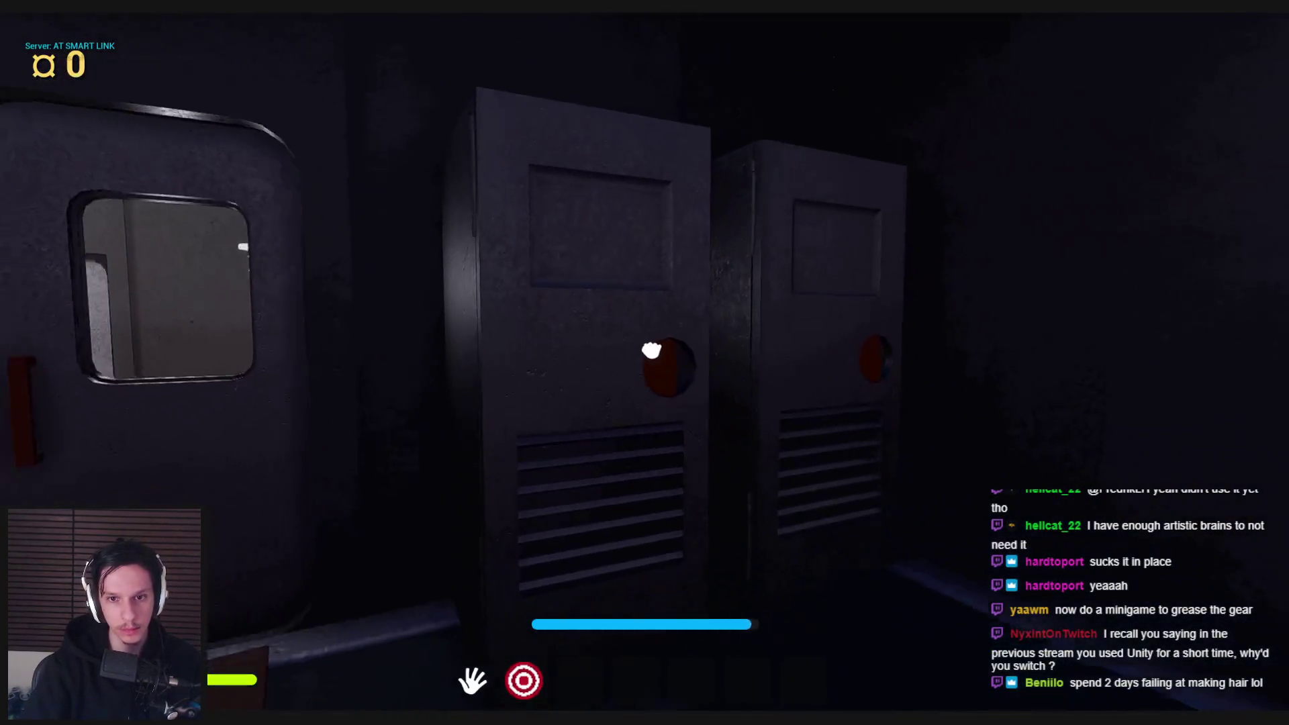
click(645, 363)
key(shift+w)
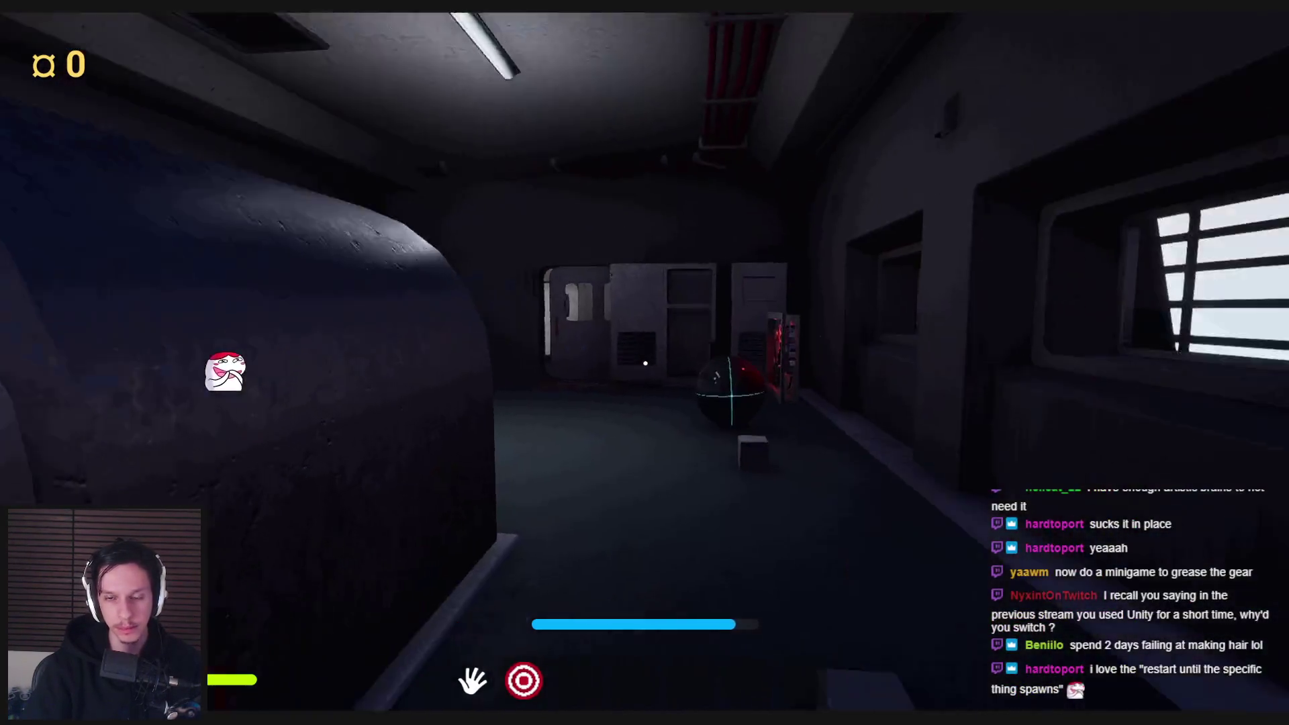
key(Escape)
key(alt+p)
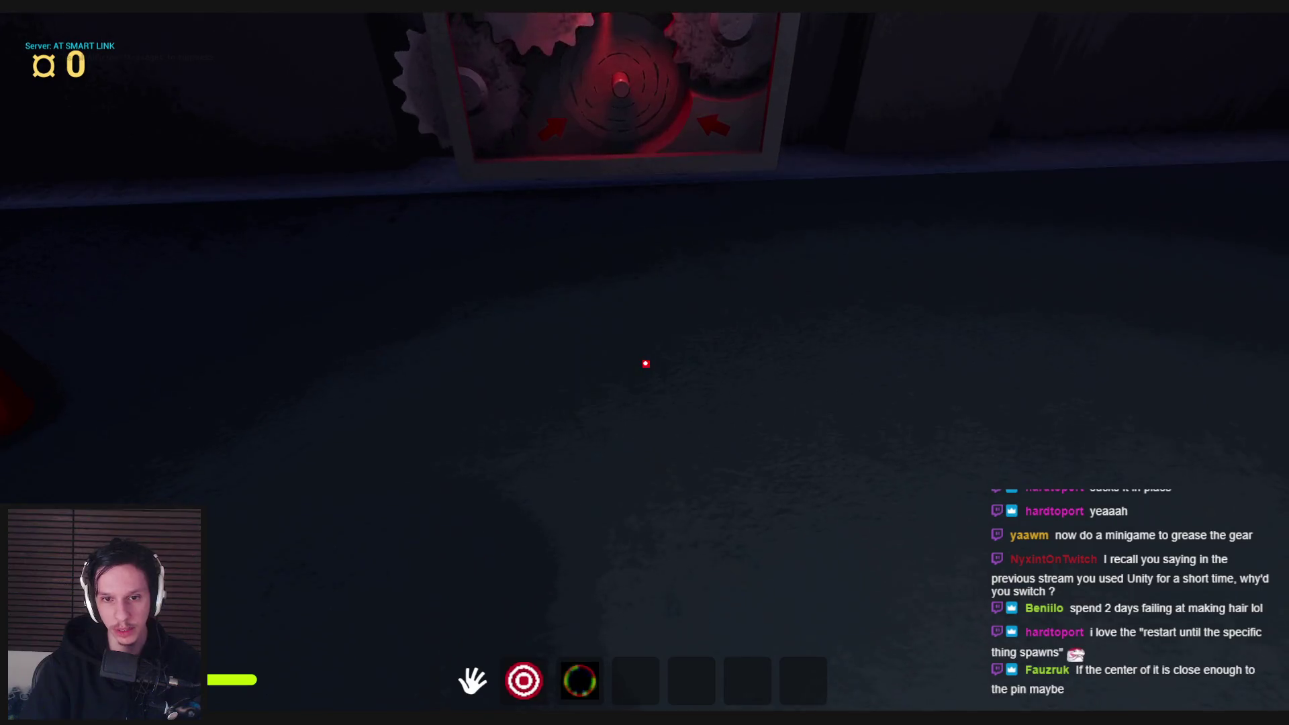
- Drop the gear below the gearbox and twice lift it into the centre slot before it falls
click(645, 363)
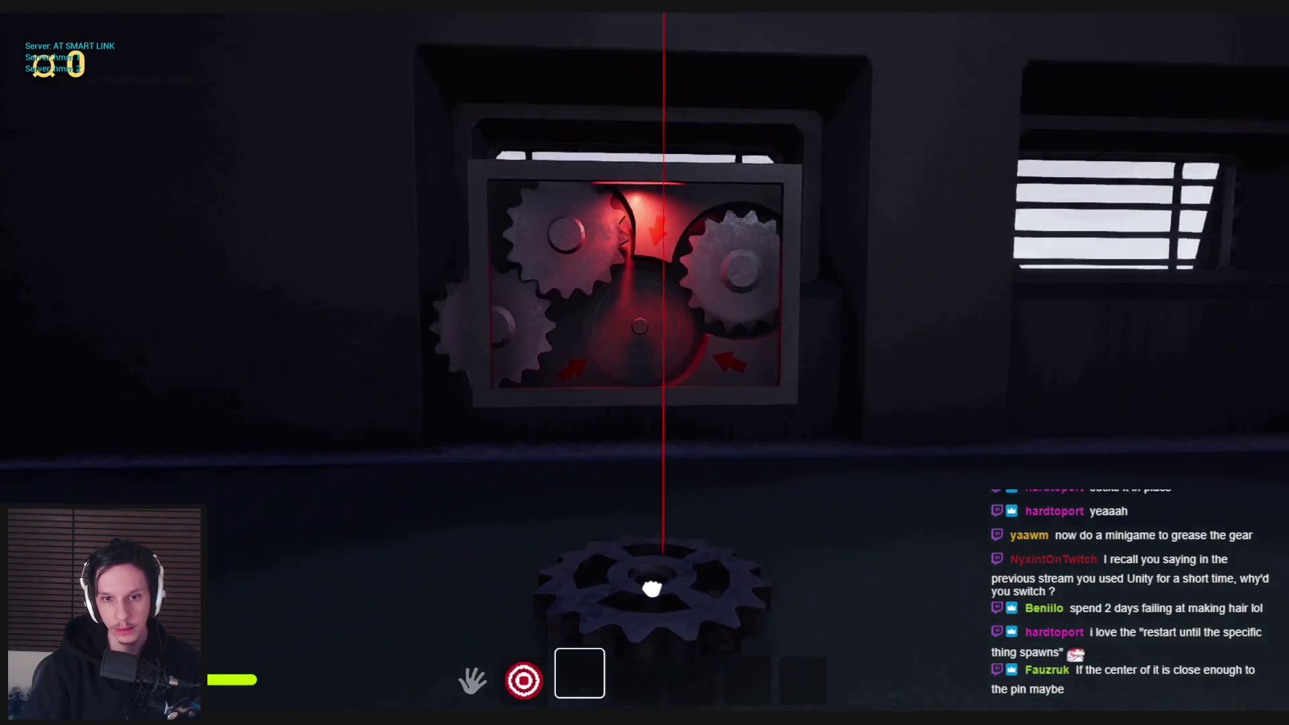
mouse_move(652, 589)
mouse_down()
mouse_move(630, 489)
mouse_move(659, 253)
mouse_move(648, 289)
mouse_up()
drag(645, 363, 645, 361)
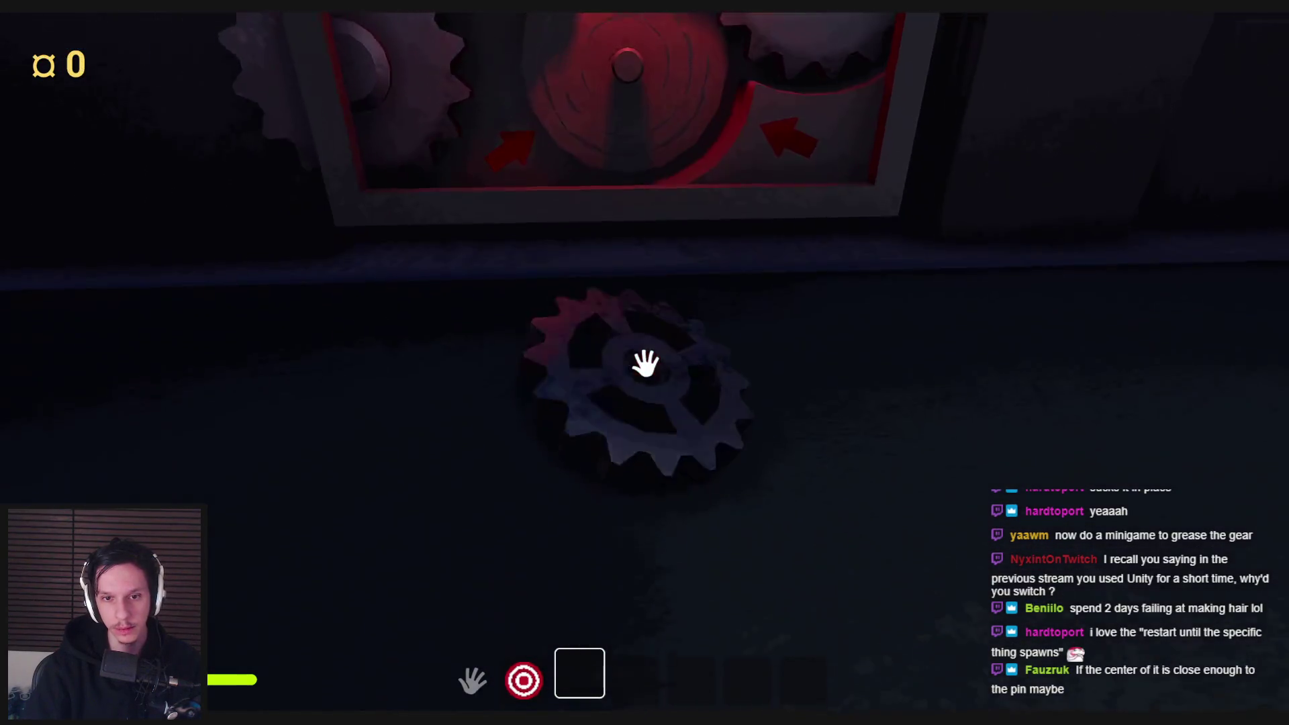
mouse_move(642, 443)
mouse_down()
mouse_move(578, 441)
mouse_move(641, 273)
mouse_move(667, 63)
mouse_up()
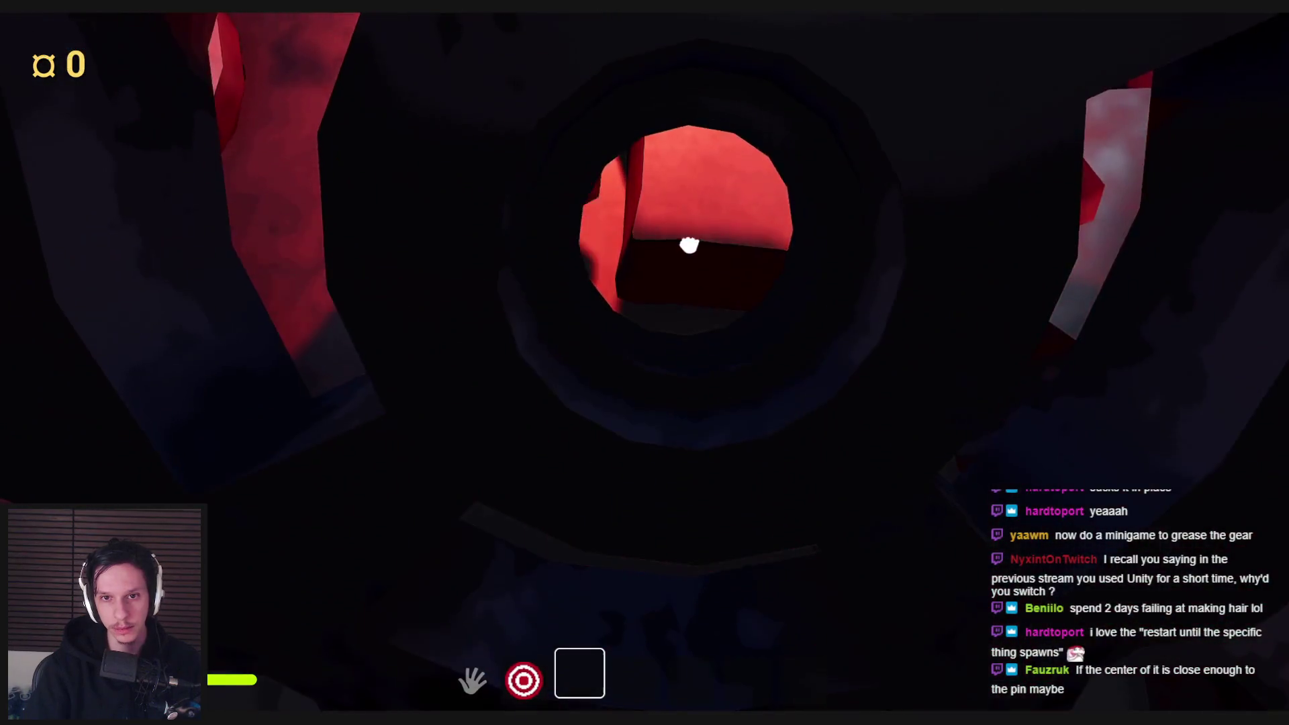
drag(689, 246, 645, 360)
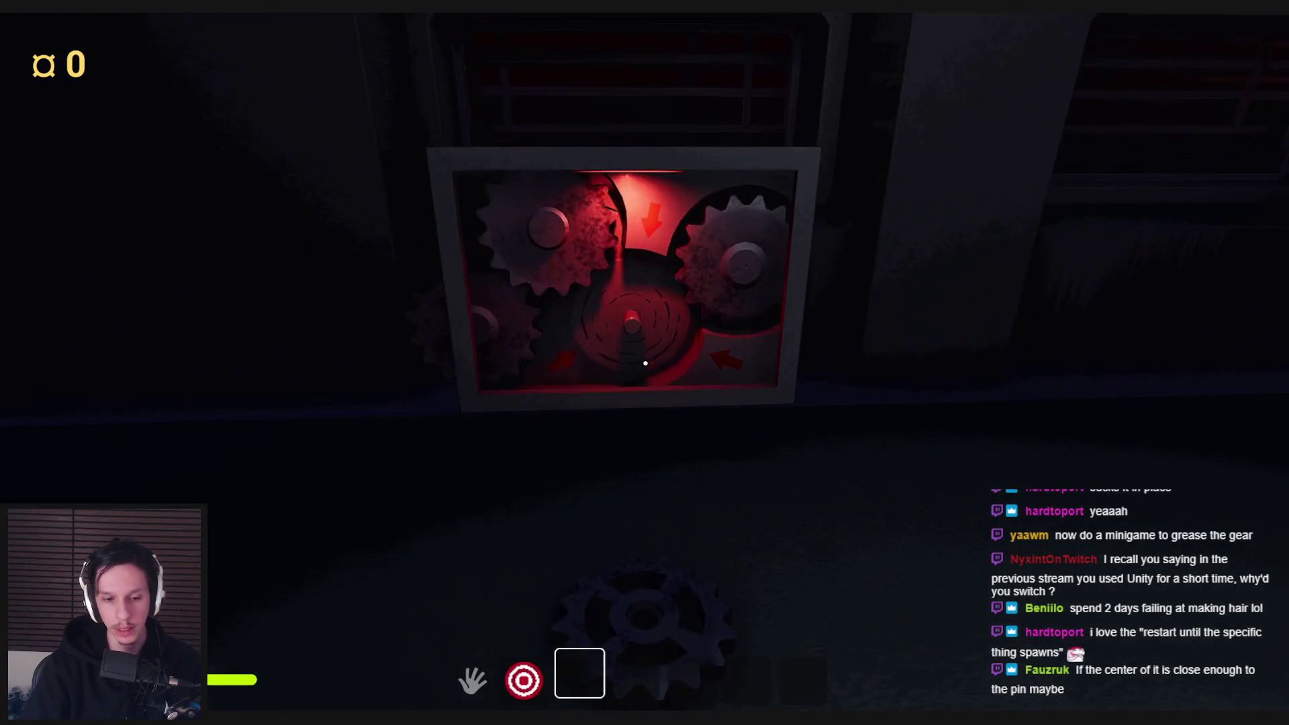
- End play, save the Item_Gearbox-Gear asset and minimize its editor
key(Escape)
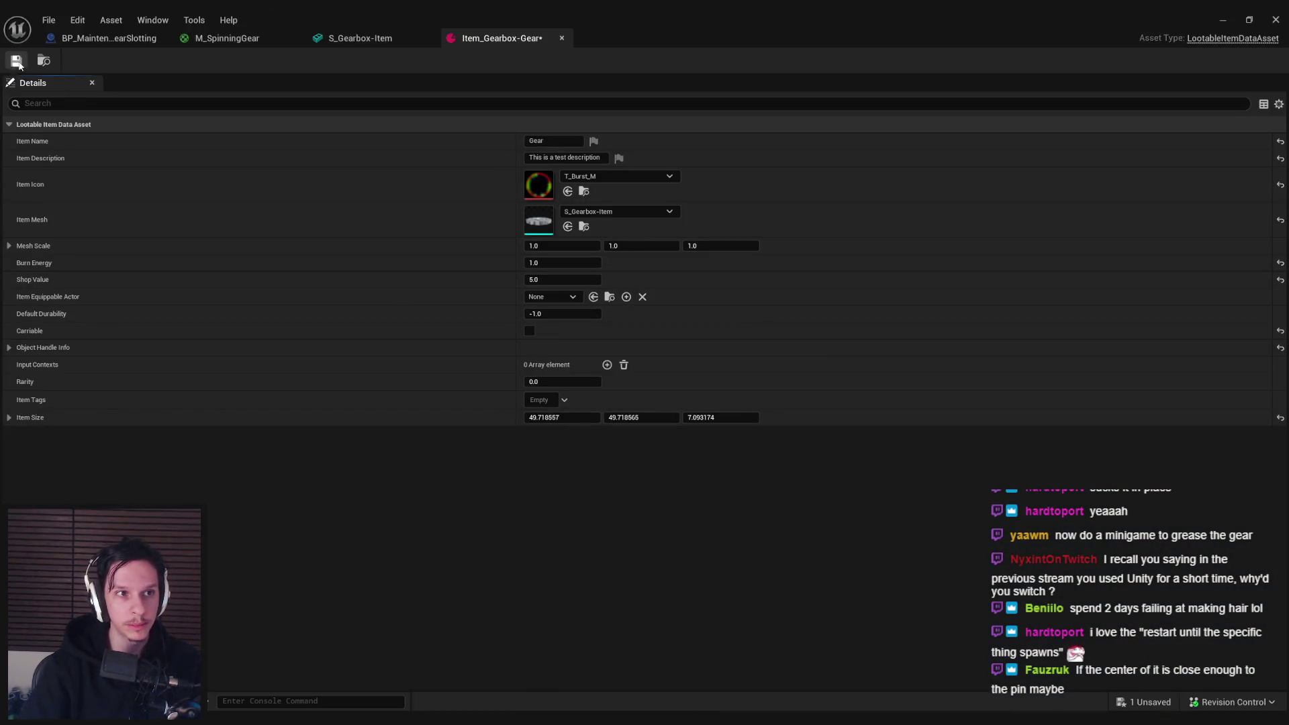
click(18, 62)
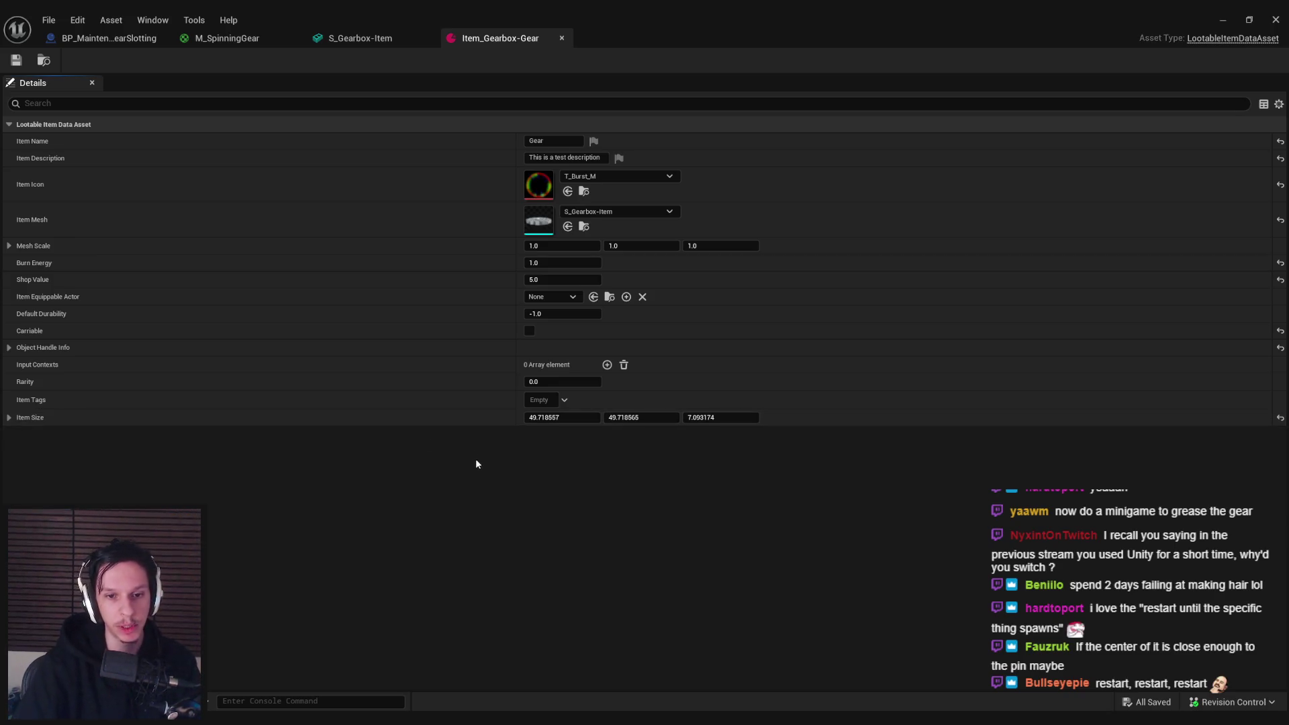
click(1222, 24)
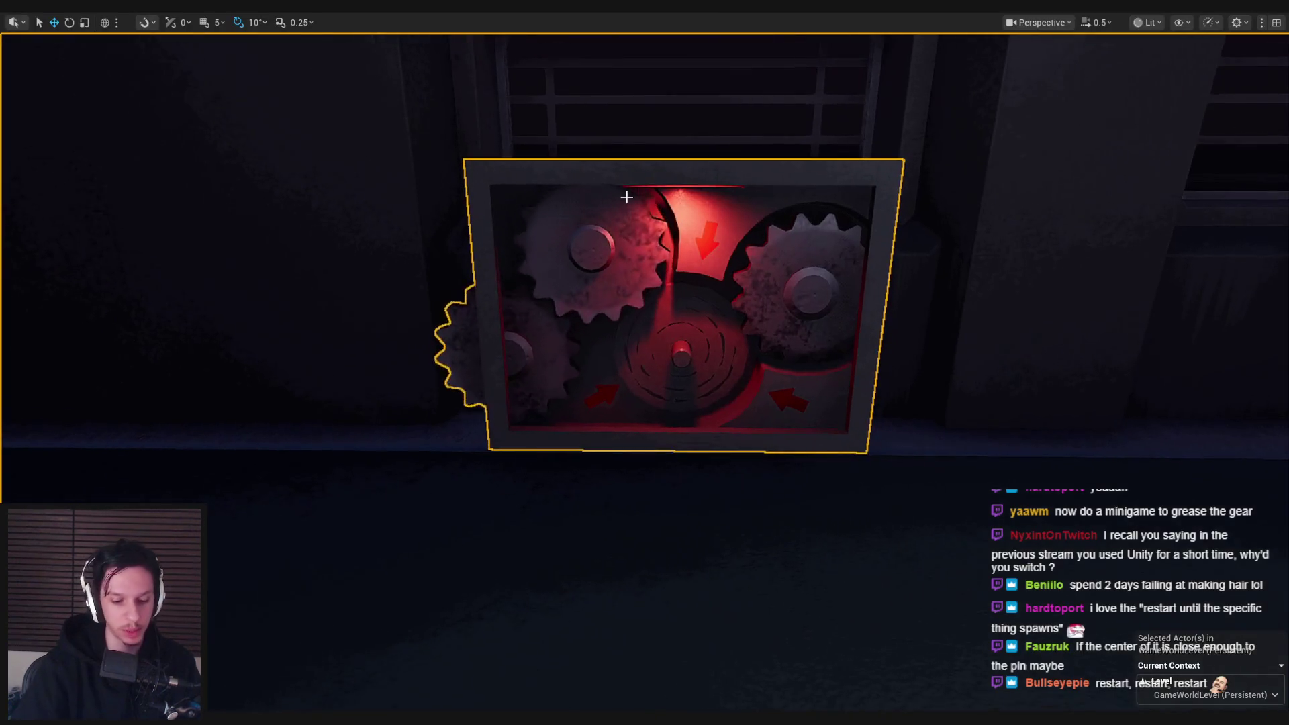
- Walk to the lockers, open the right locker door with E, and face the gearbox
key(w)
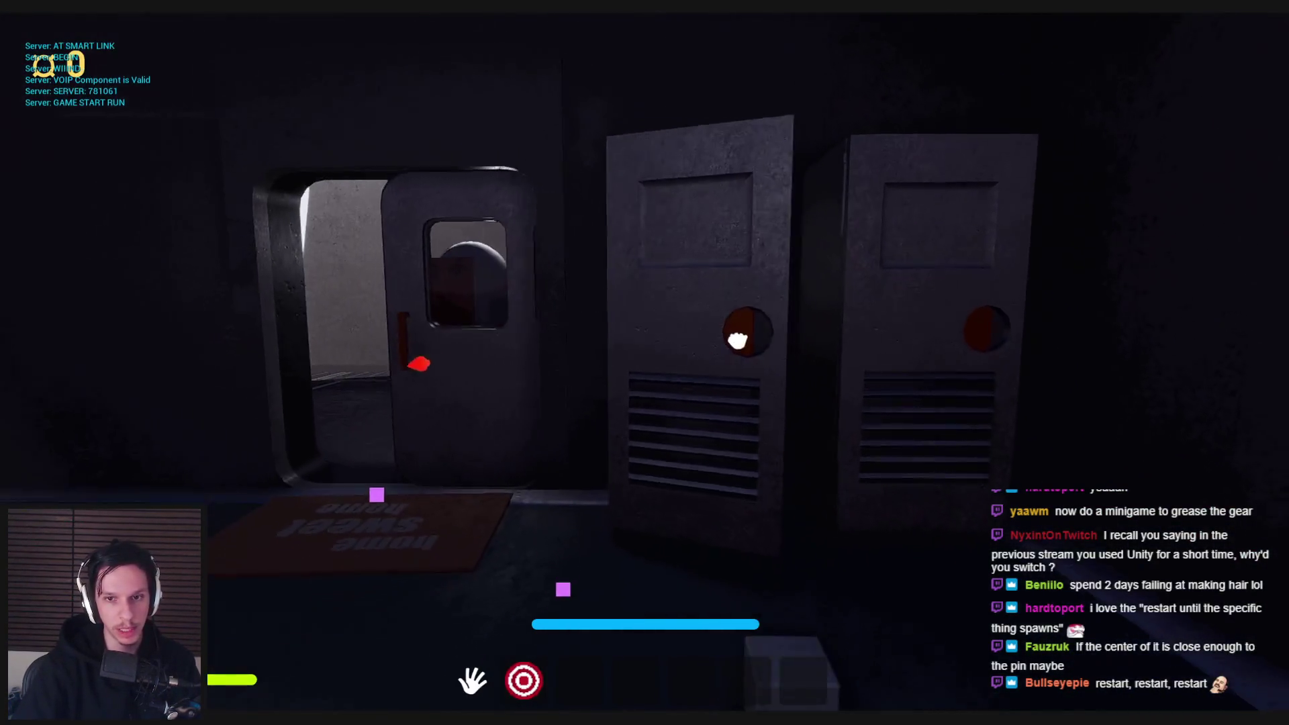
key(s)
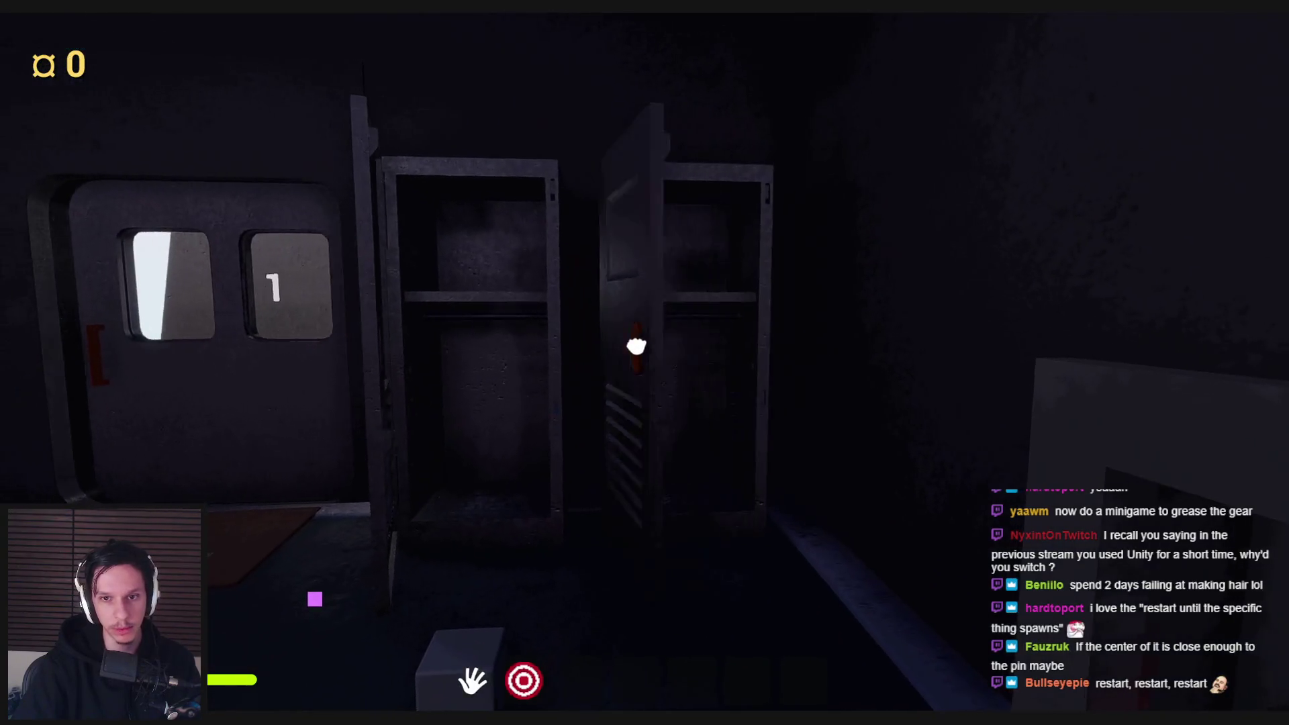
key(e)
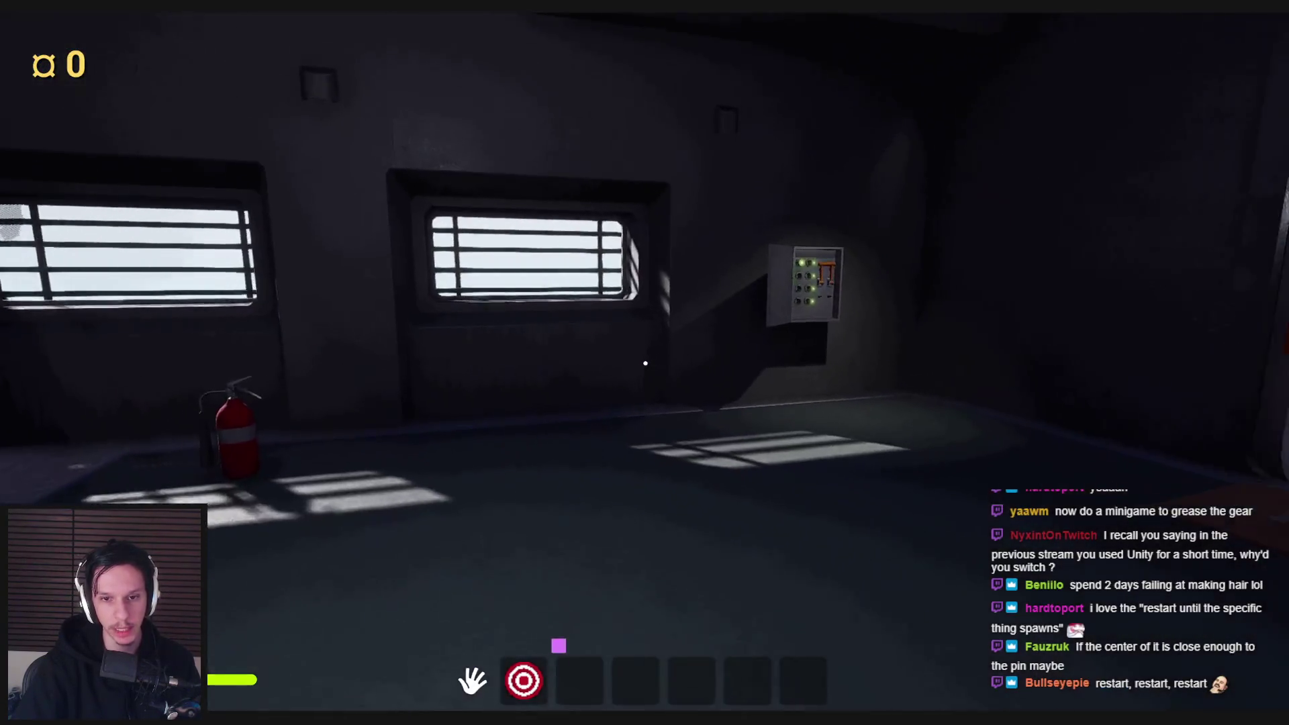
key(w)
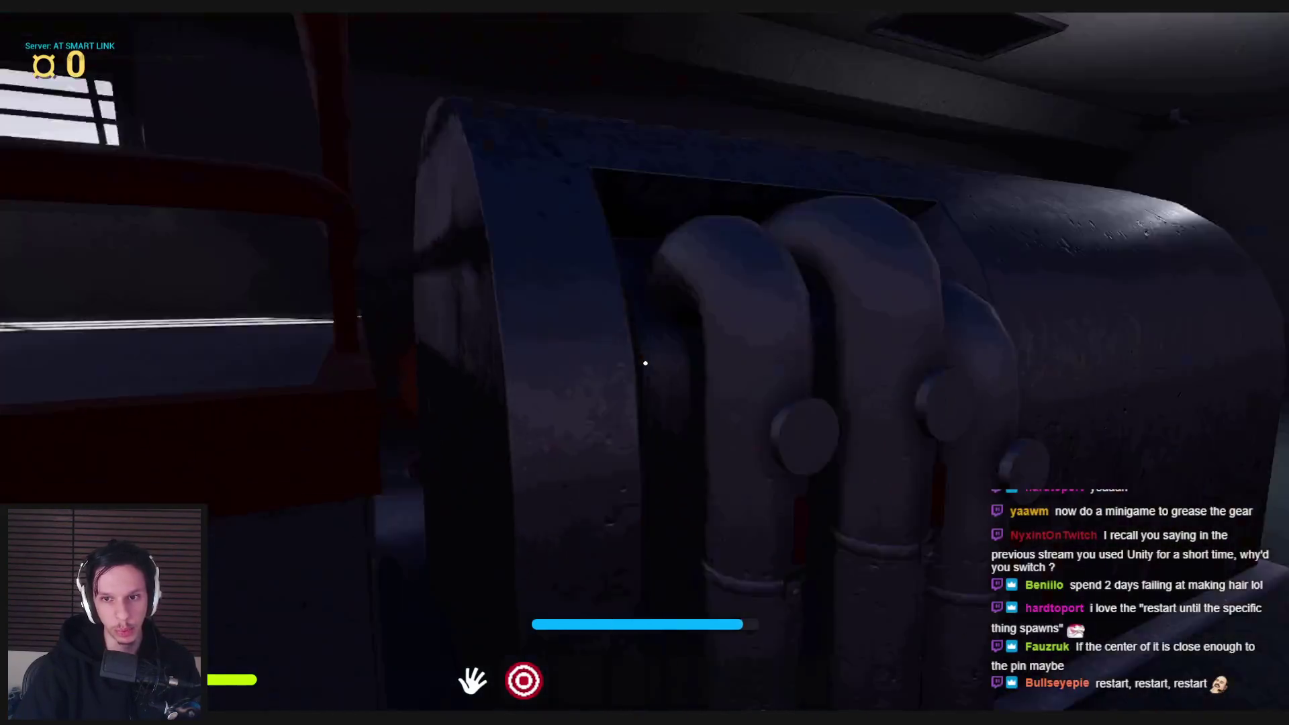
key(r)
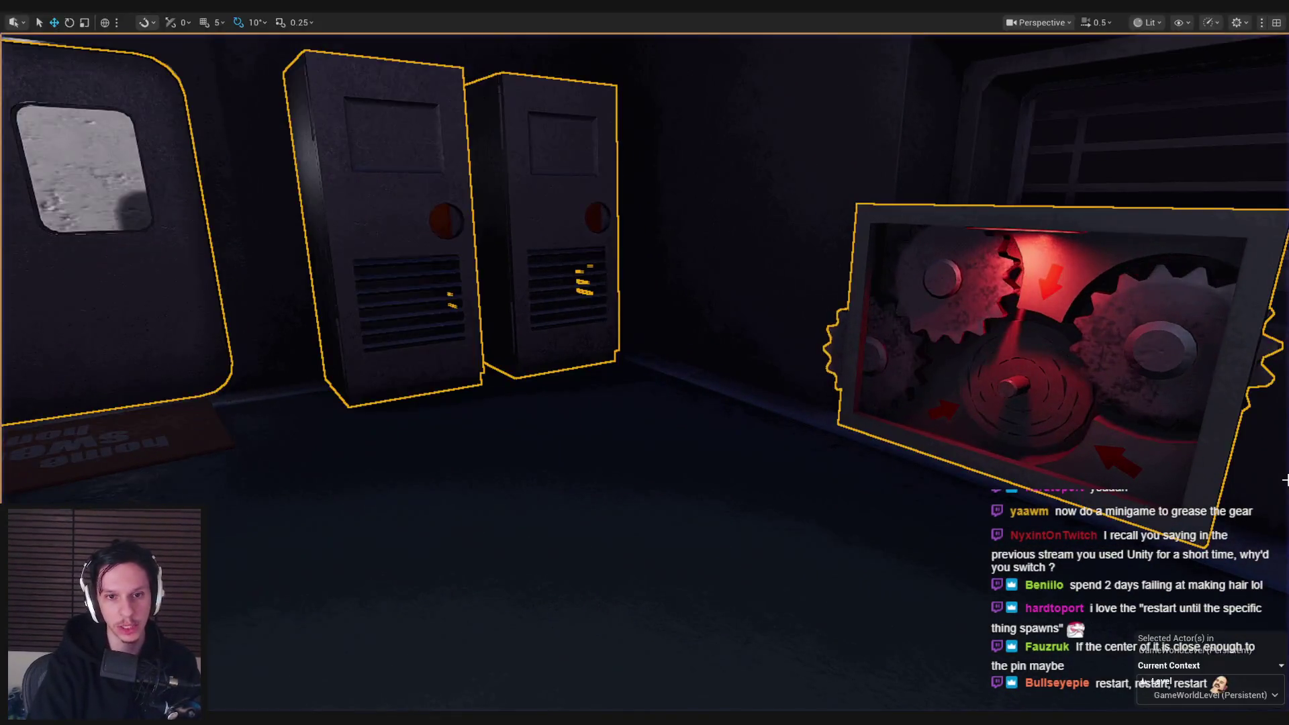
key(w)
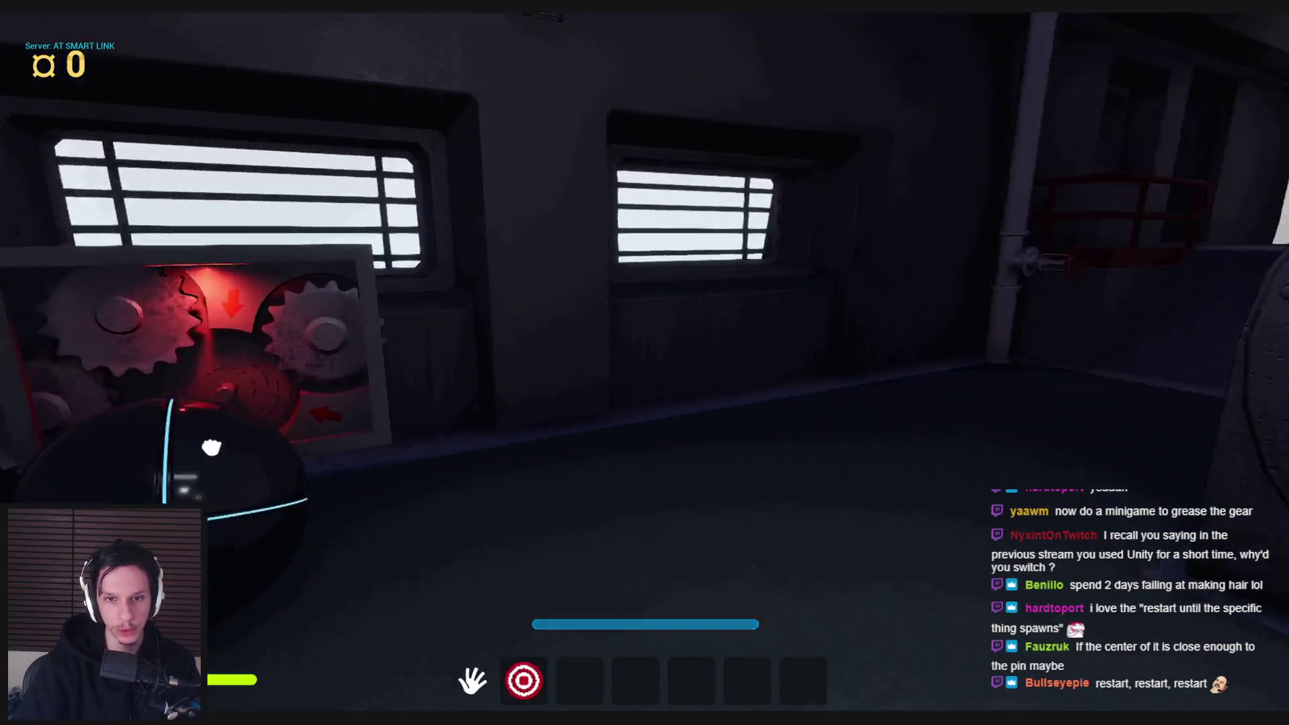
- Take the gear from the locker shelf, fit it at the gearbox, then stop play
mouse_move(645, 362)
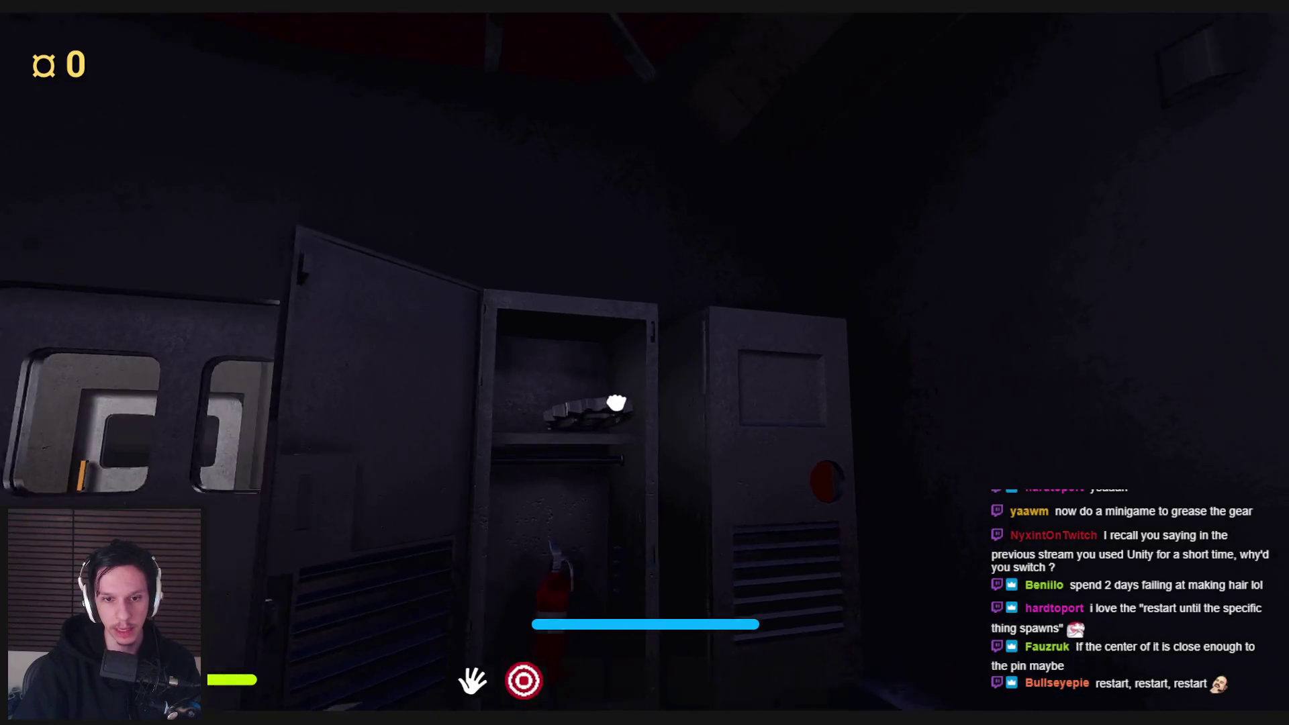
mouse_move(615, 403)
mouse_down()
mouse_move(403, 342)
mouse_move(863, 397)
mouse_move(423, 383)
mouse_move(570, 360)
mouse_move(579, 420)
mouse_move(676, 461)
mouse_move(681, 380)
mouse_move(639, 334)
mouse_up()
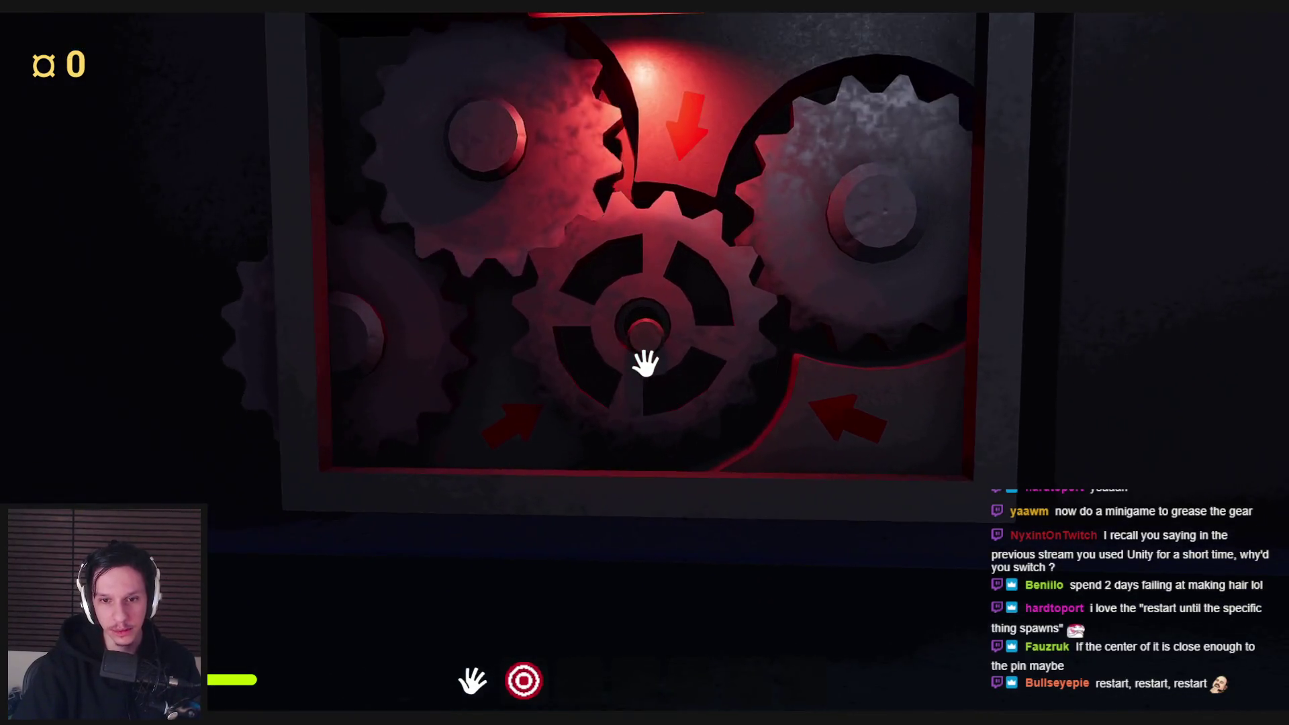
key(w)
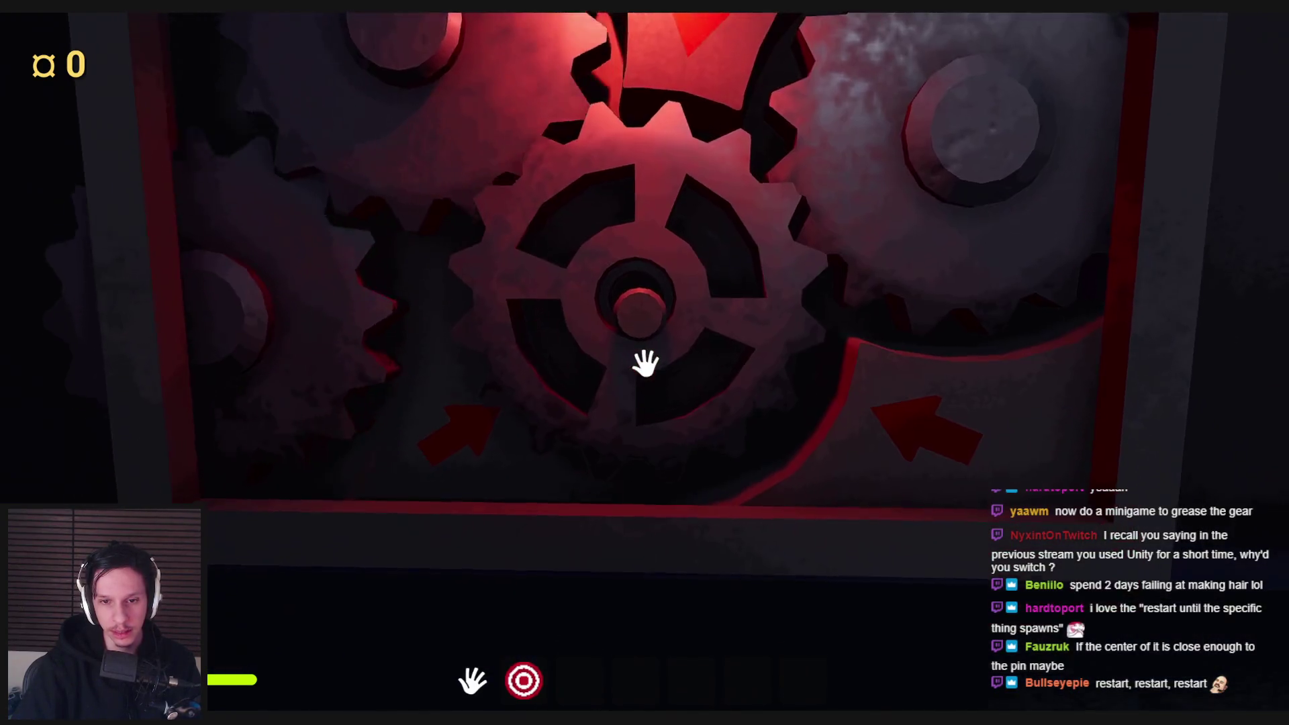
key(s)
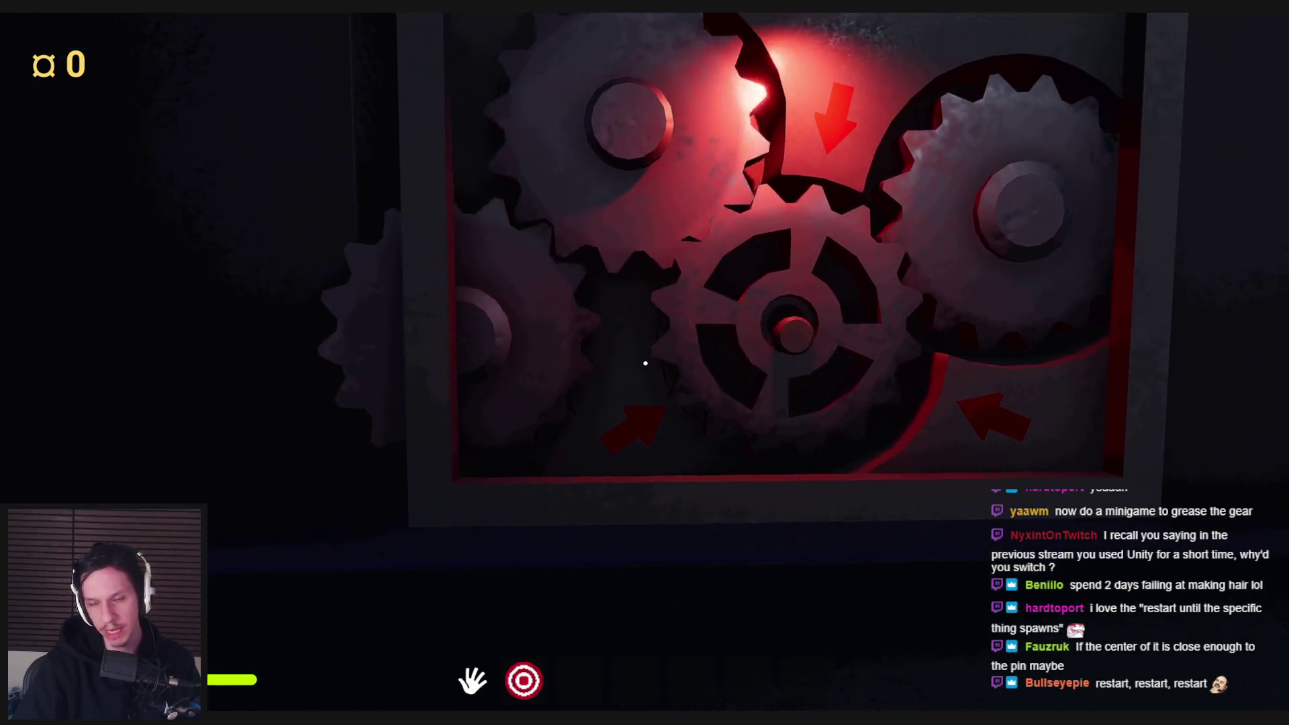
key(Escape)
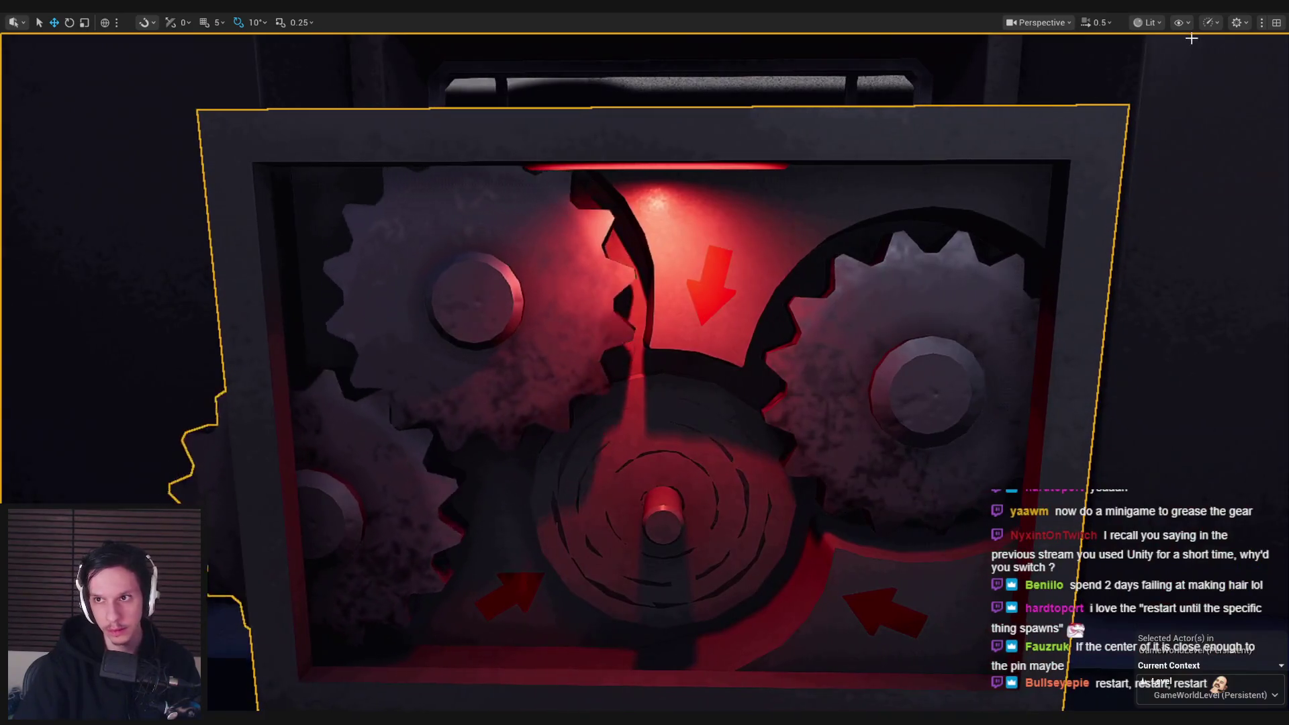
- Switch the viewport to Player Collision view mode, then back to Lit
click(1182, 23)
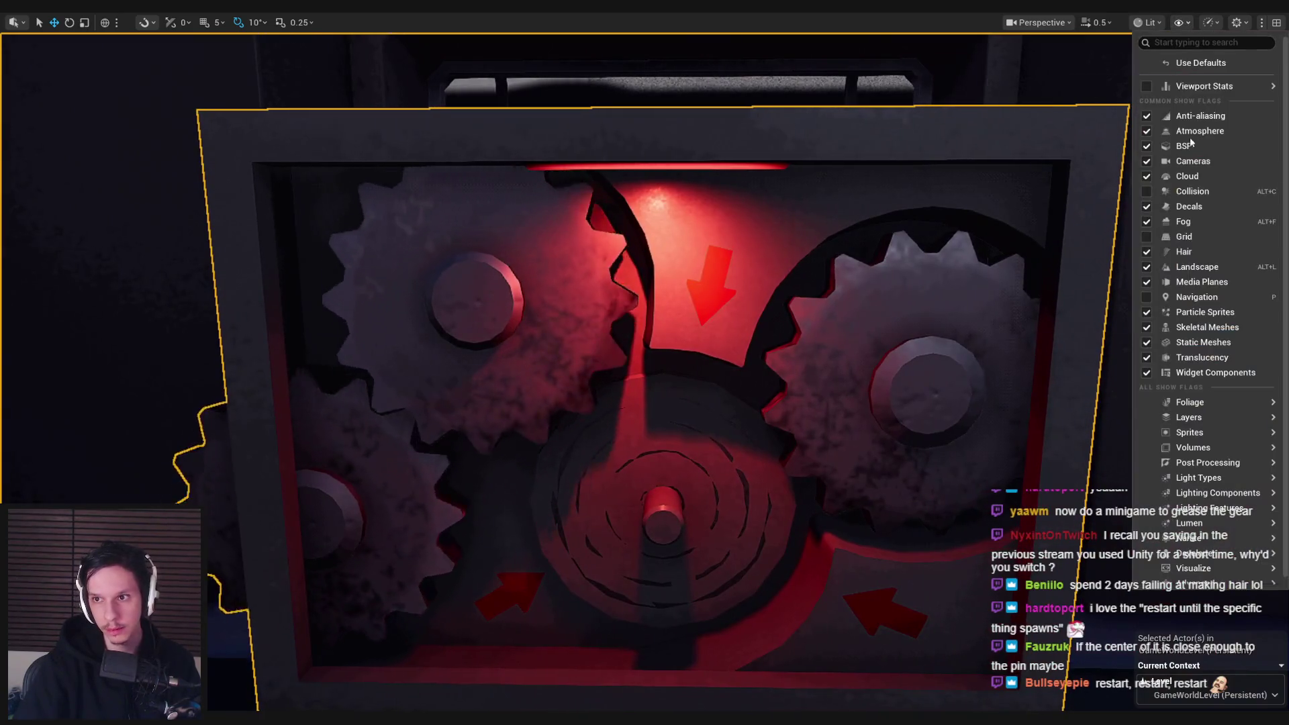
click(1144, 23)
click(1172, 170)
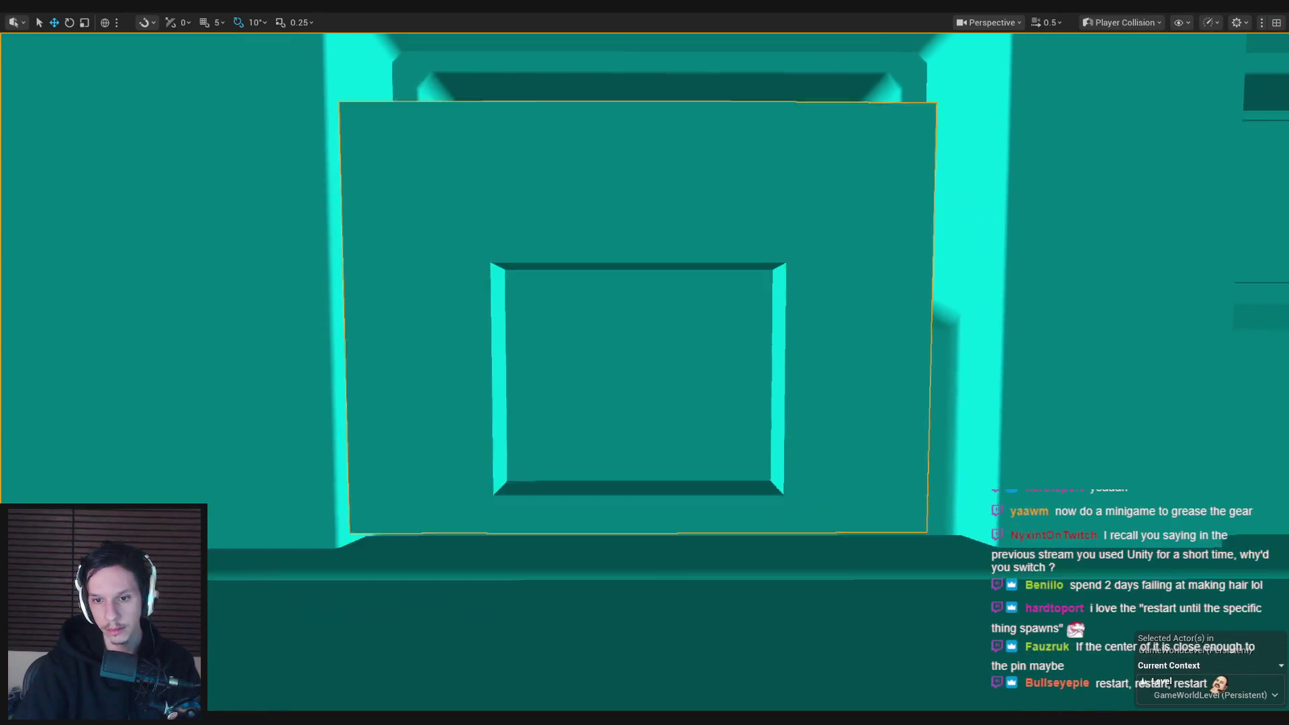
click(1153, 23)
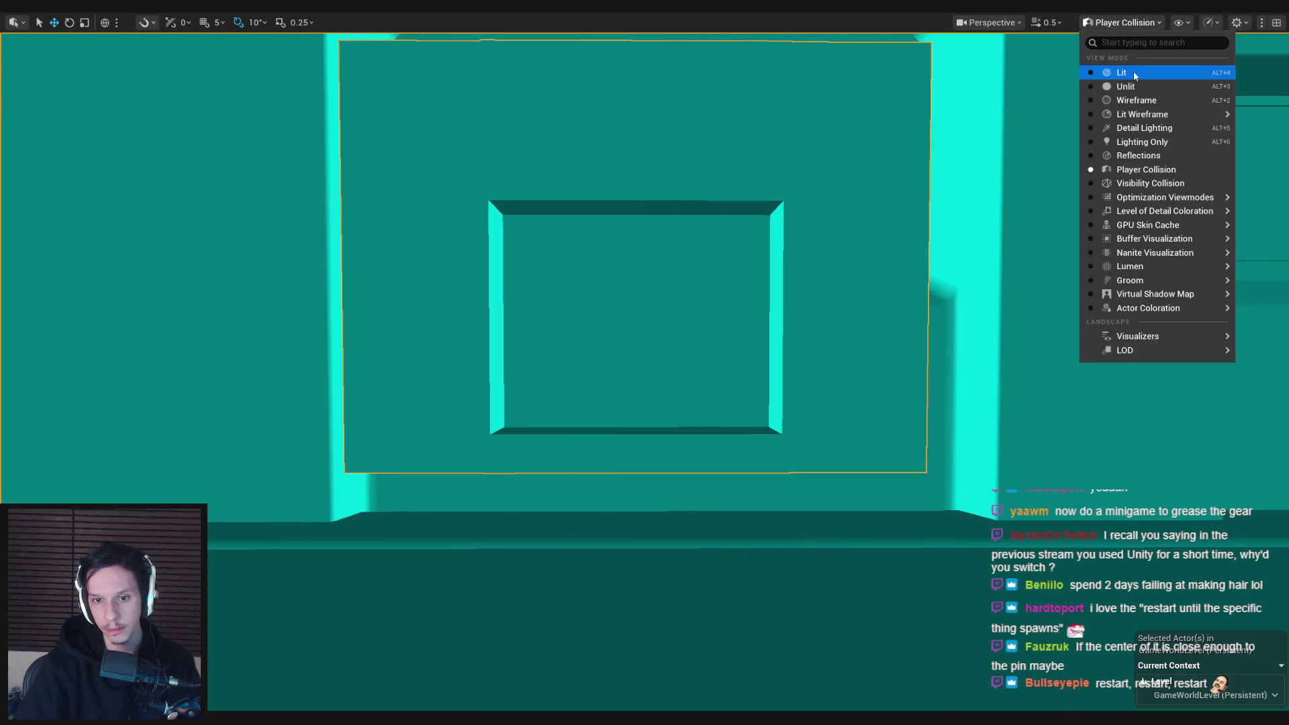
click(1134, 74)
- Recheck Player Collision, return to Lit, and switch over to Blender
click(1149, 22)
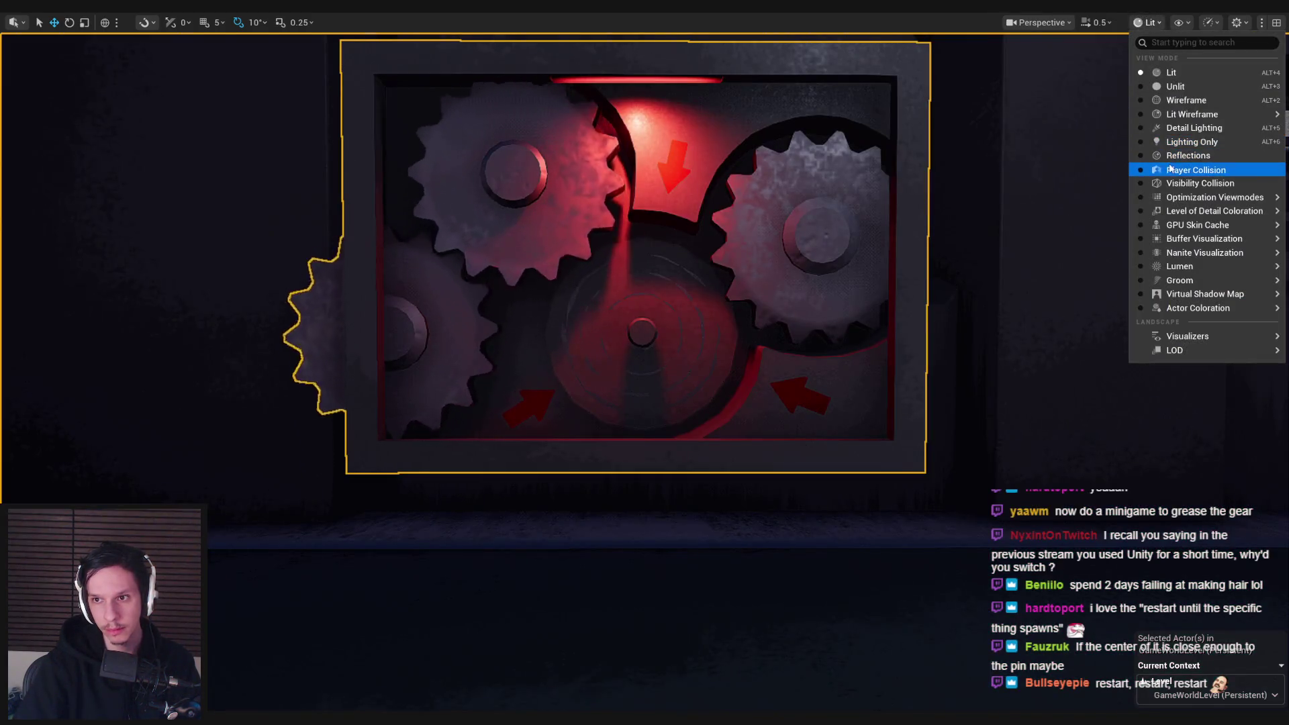
click(1170, 169)
scroll(1070, 101, up, 3)
click(1119, 22)
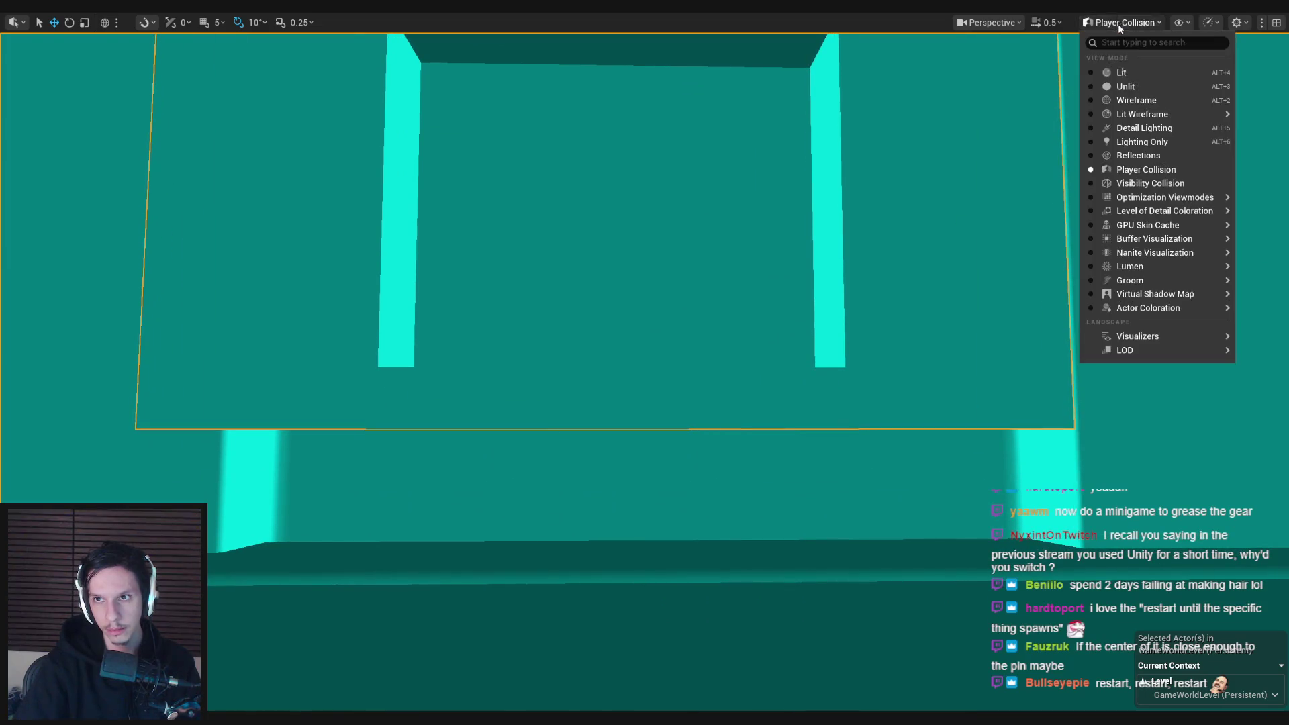
click(1123, 73)
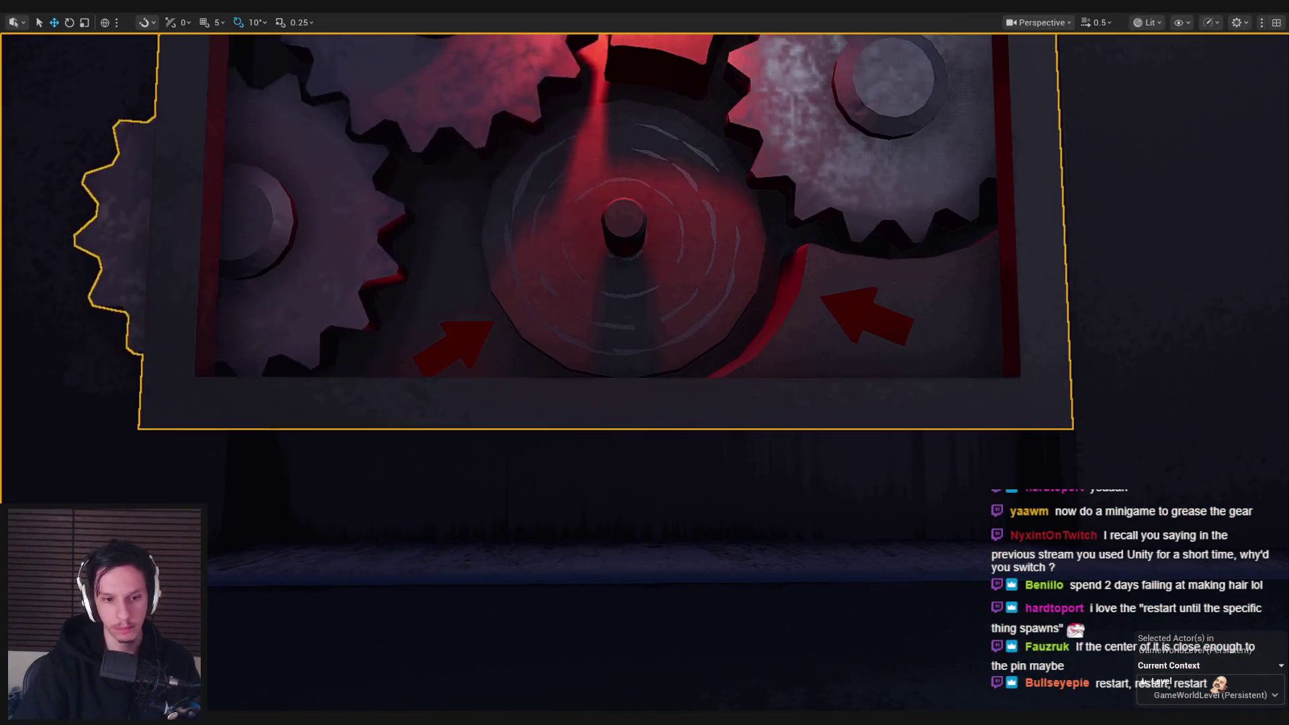
scroll(602, 261, up, 2)
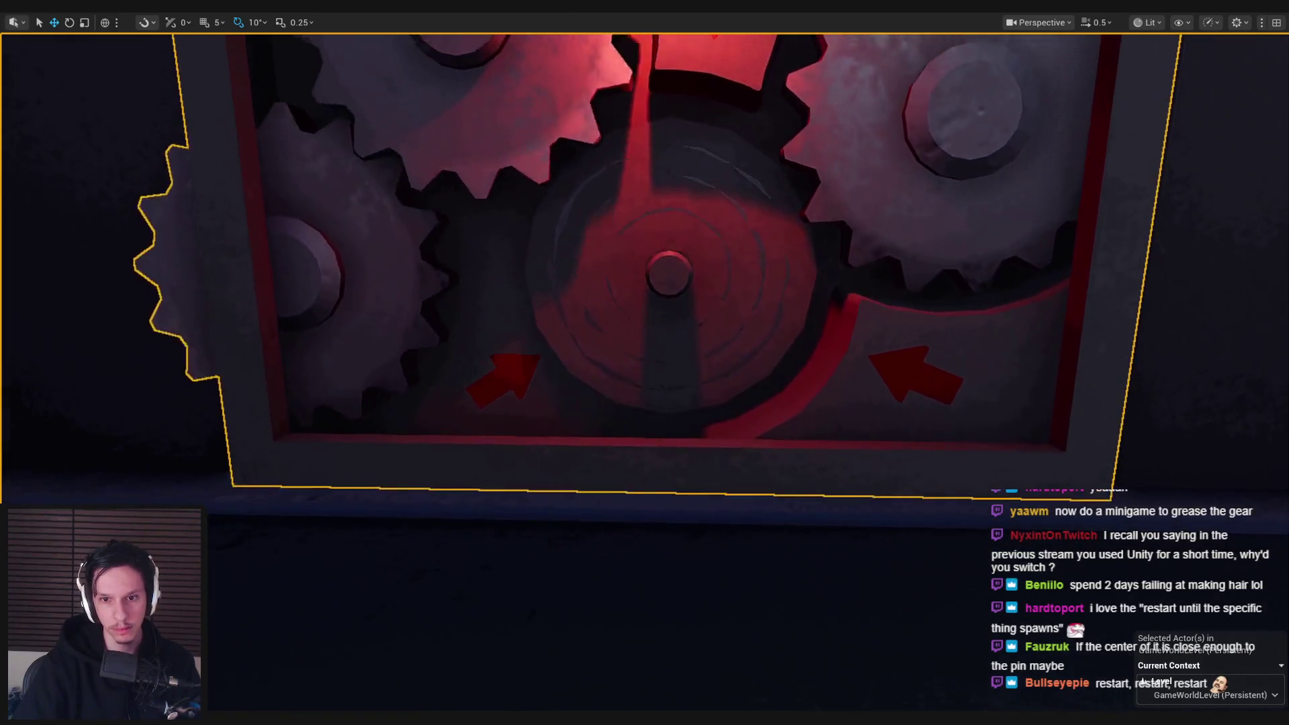
scroll(602, 261, down, 3)
key(alt+Tab)
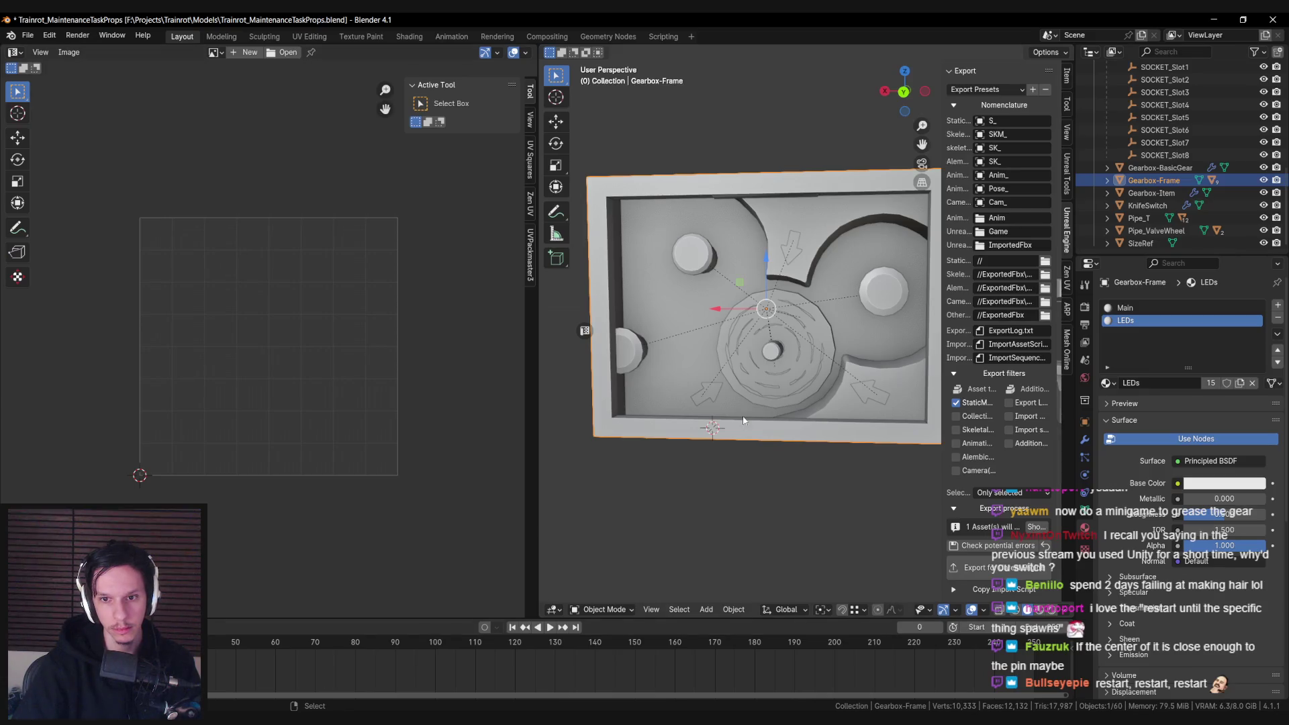
- Bring the gear item editor forward and move to the gear slotting blueprint tab
mouse_move(333, 707)
click(322, 661)
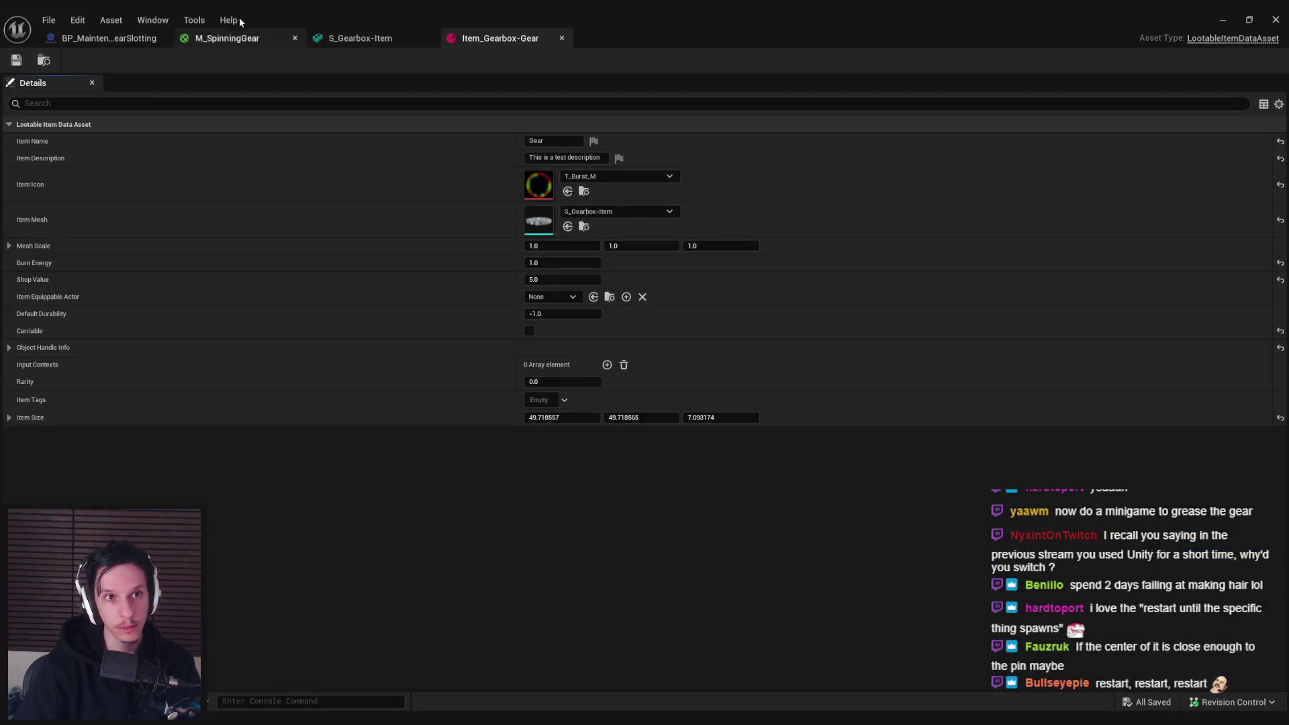
click(356, 39)
click(108, 38)
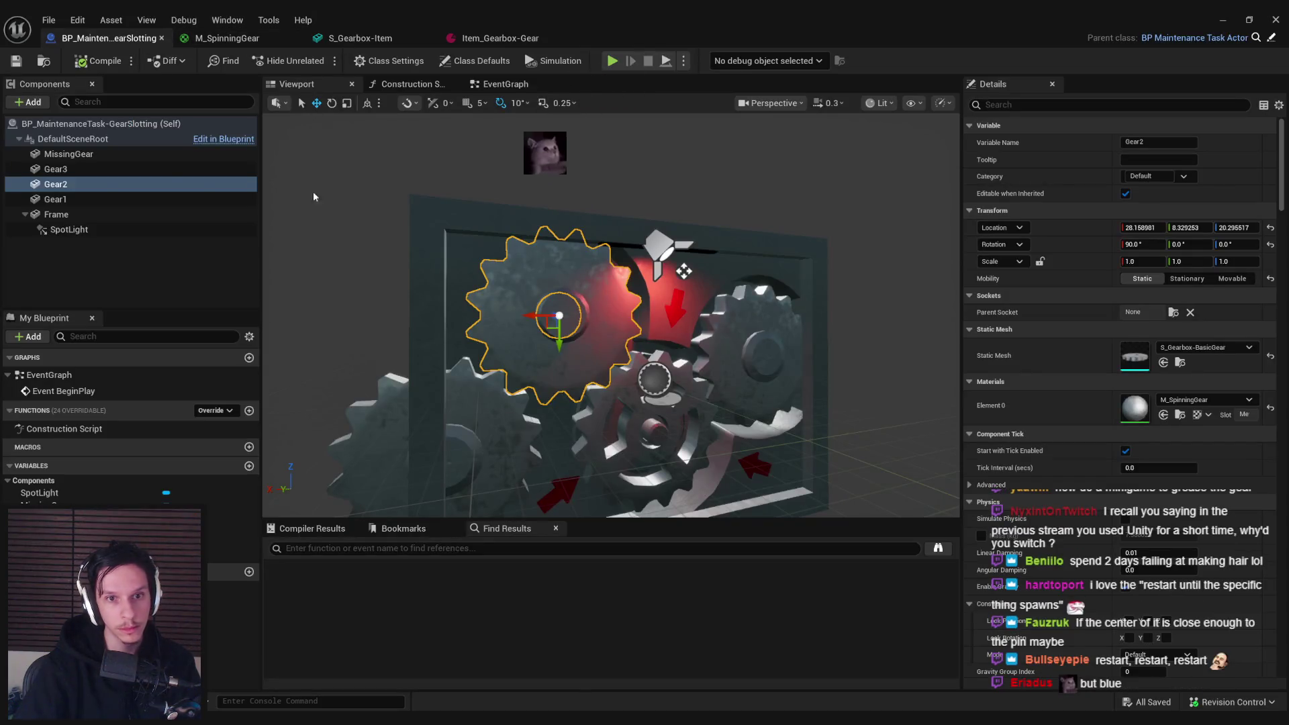
- Open the Frame component's S_Gearbox-Frame mesh, show Simple Collision, and save it
click(67, 215)
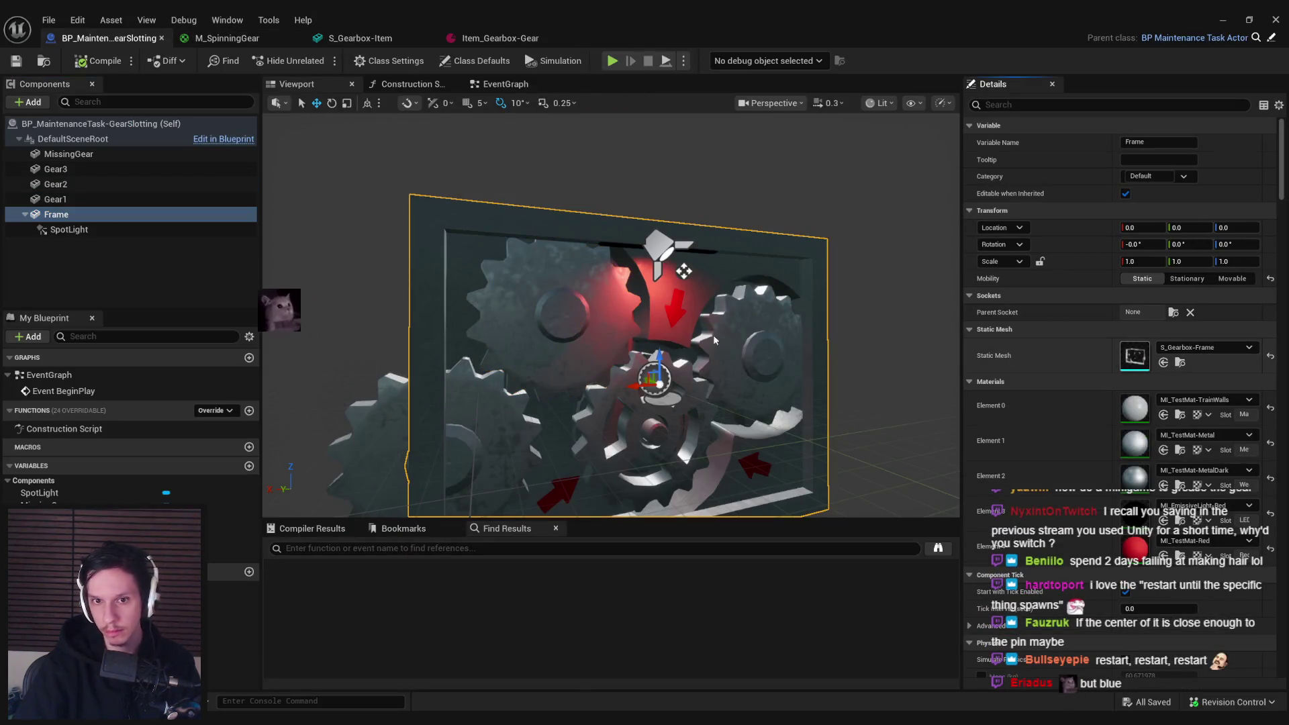
double_click(1135, 356)
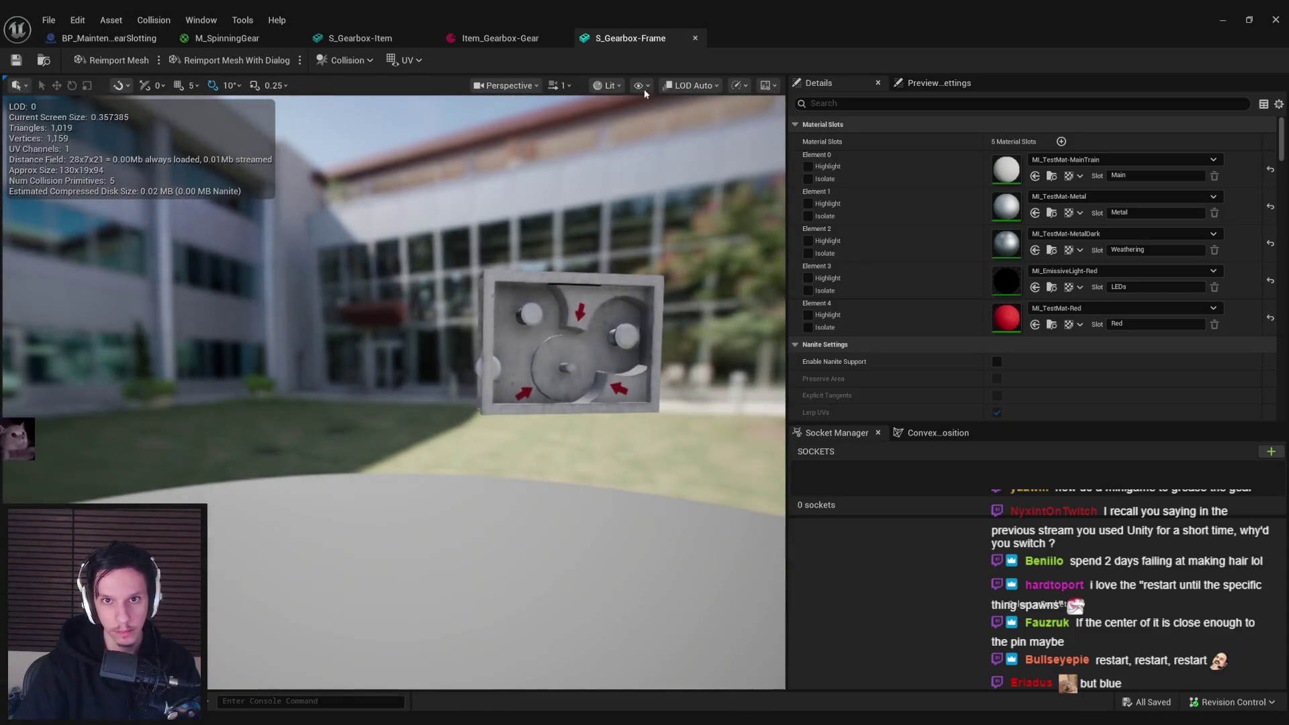
click(640, 86)
click(683, 314)
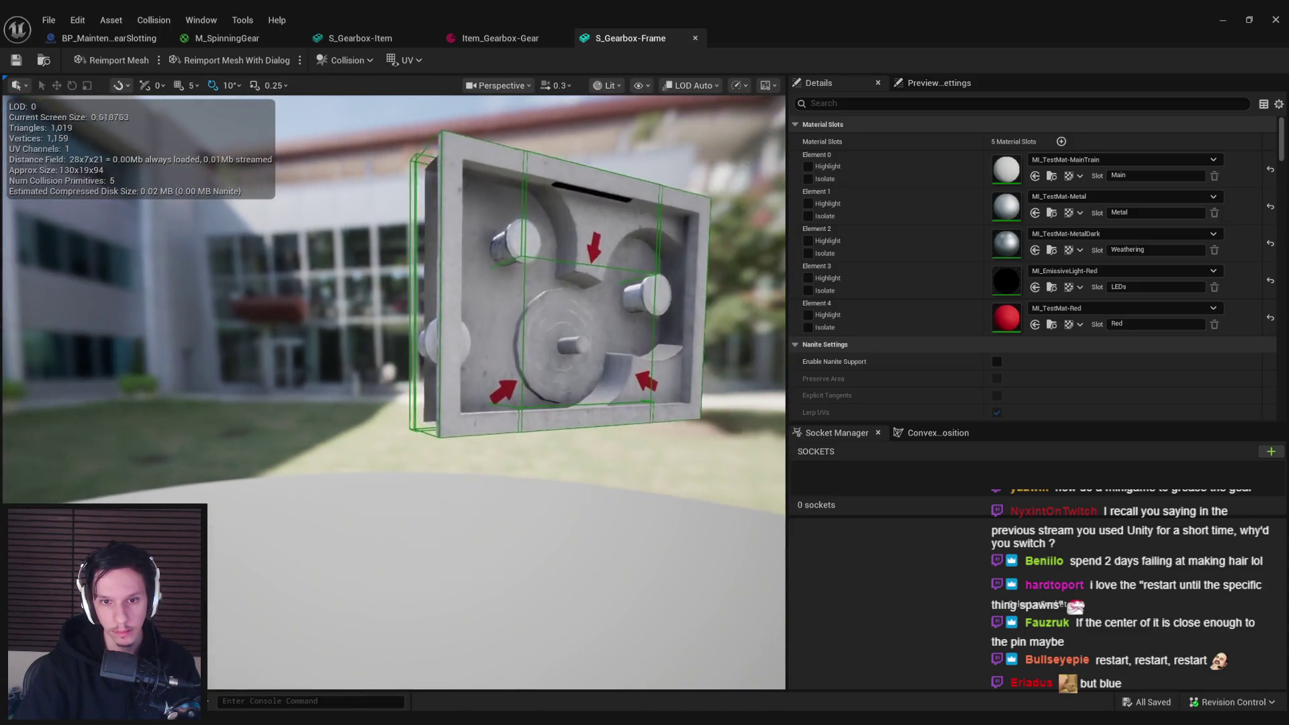
scroll(612, 394, up, 3)
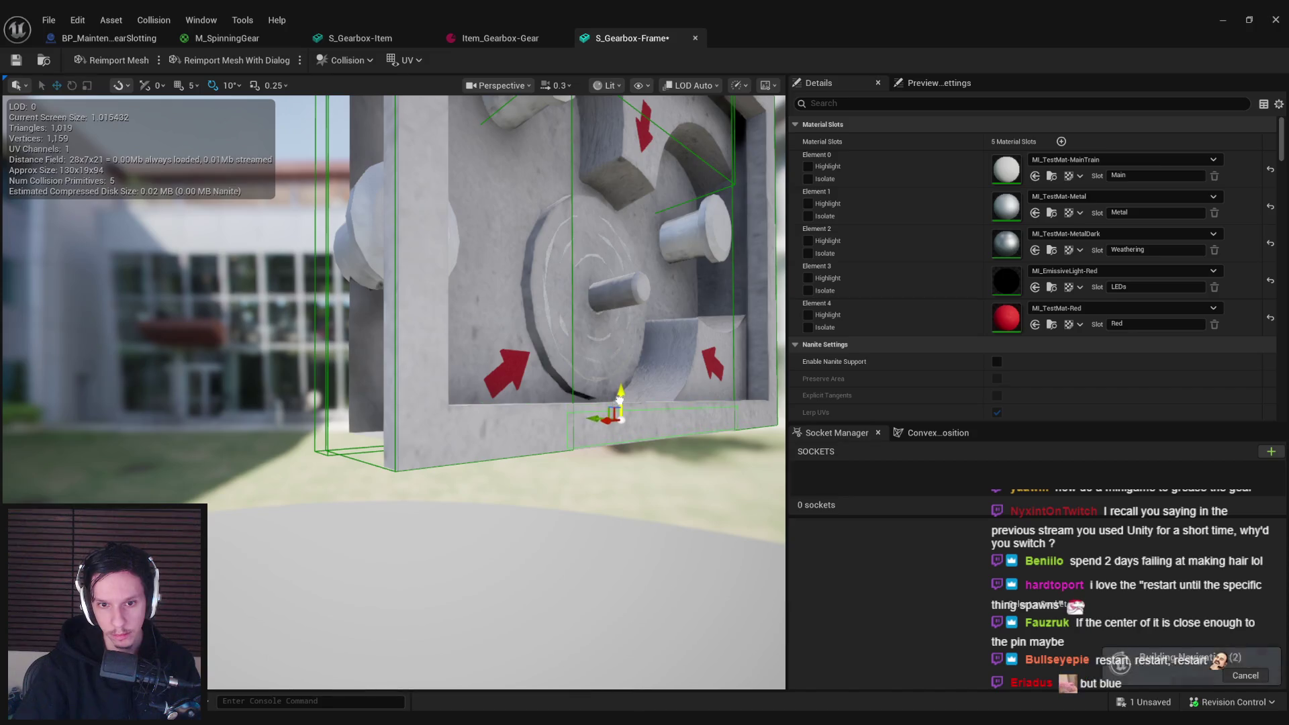
key(ctrl+s)
mouse_move(591, 510)
mouse_down()
mouse_move(551, 511)
mouse_move(590, 510)
mouse_up()
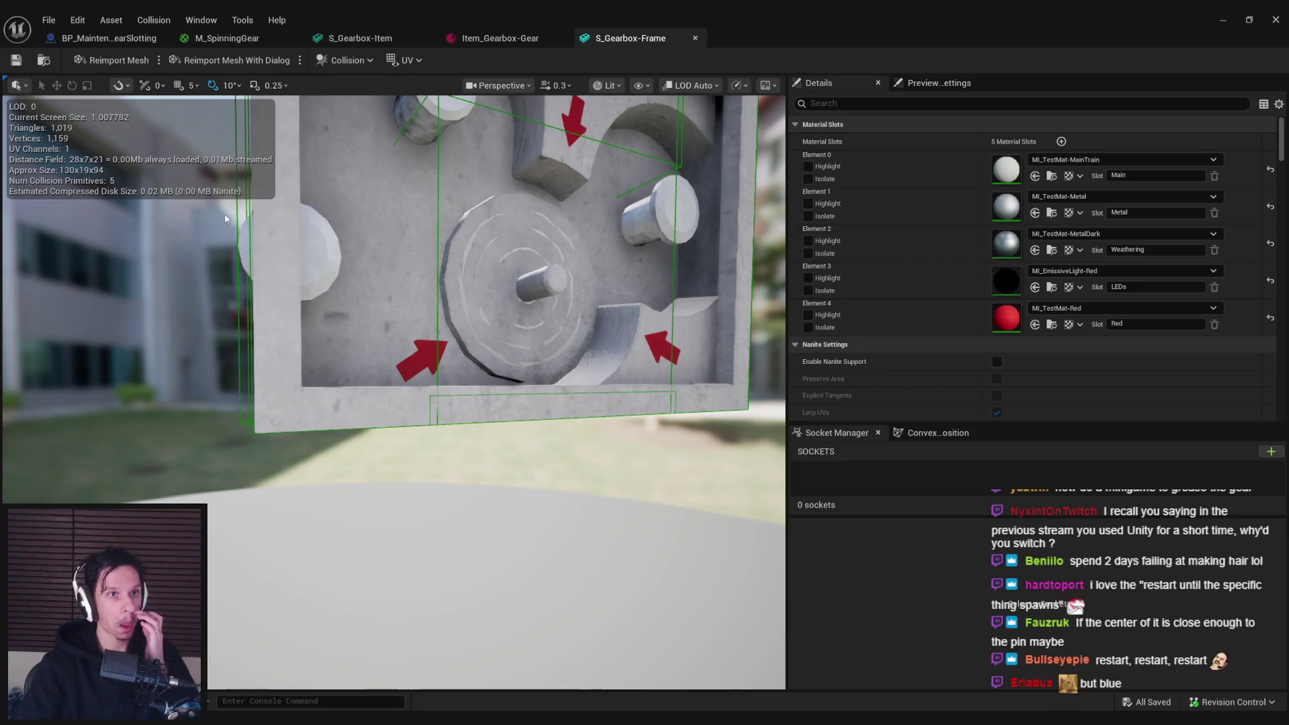
- Close the S_Gearbox-Frame editor, return to the game, and open two cabinet doors
click(696, 38)
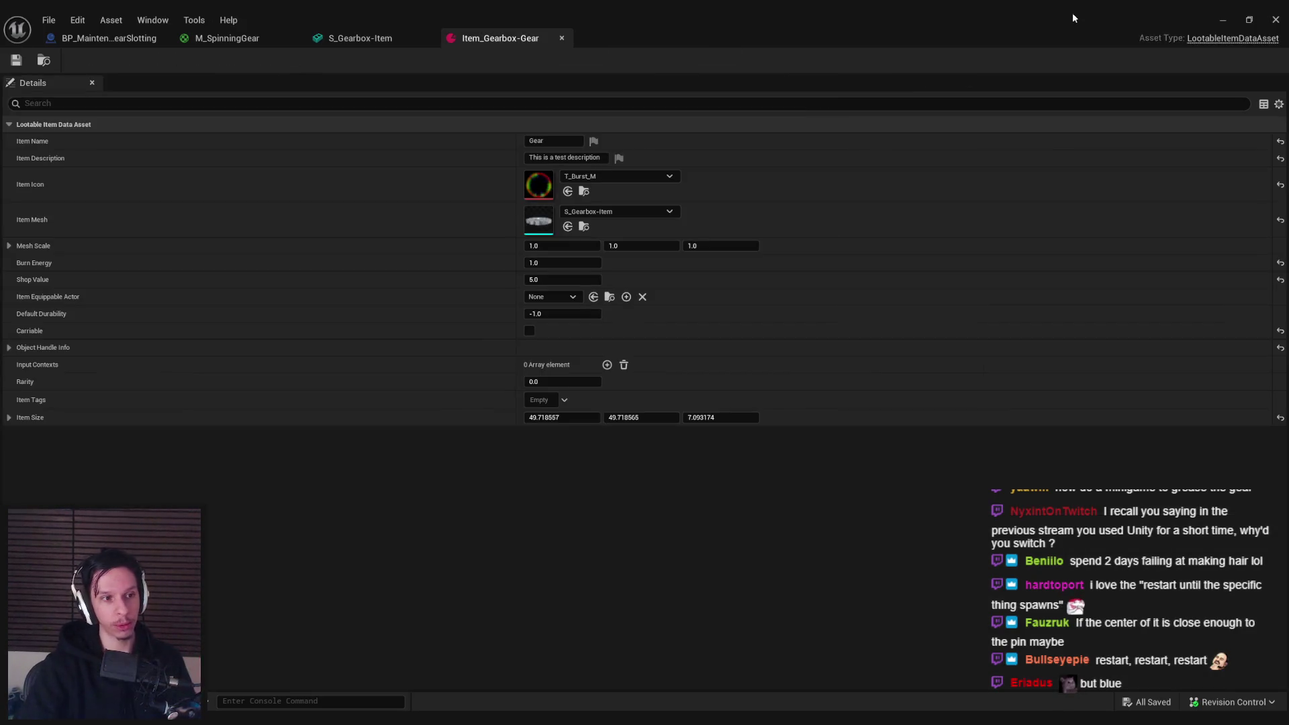
click(1220, 20)
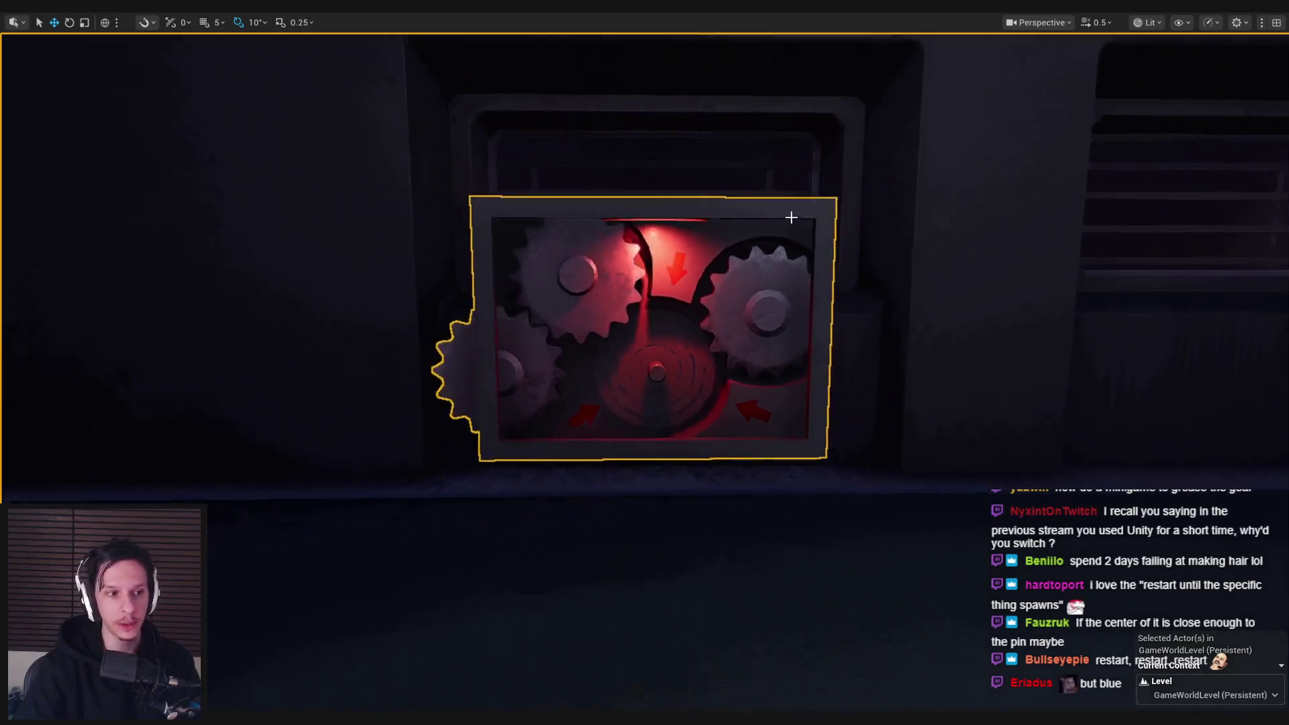
click(790, 217)
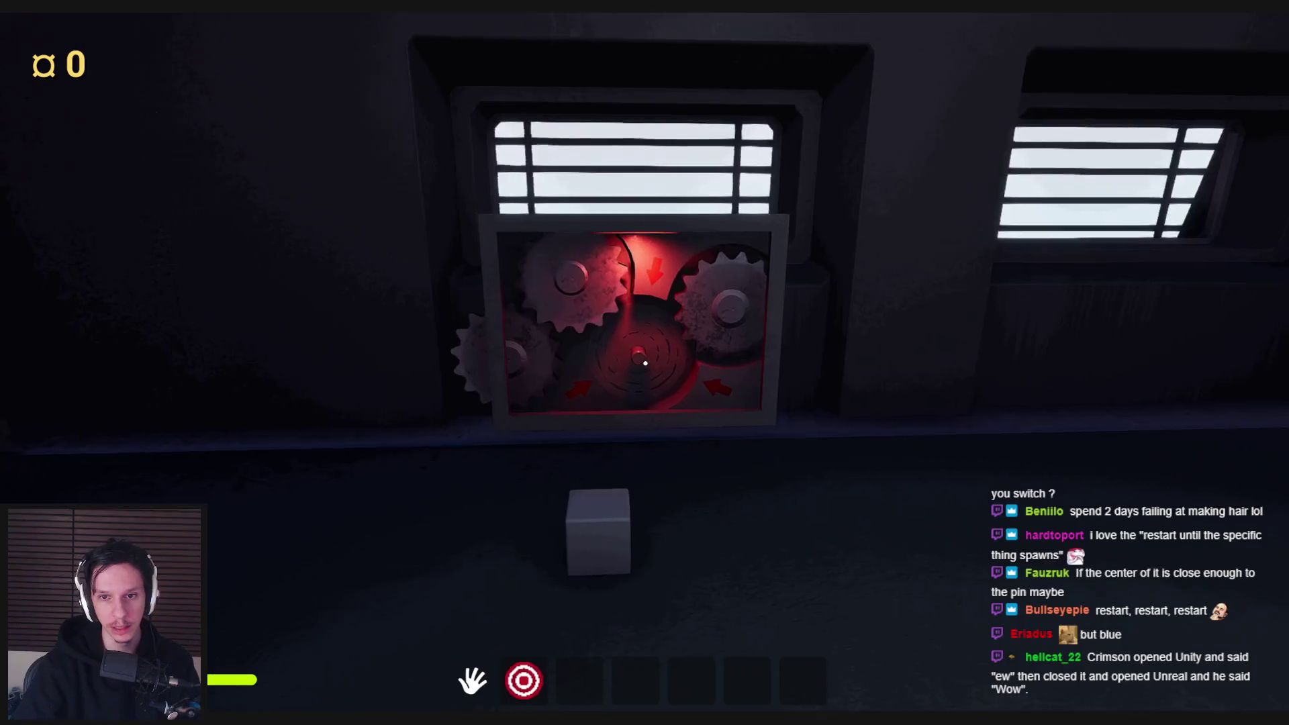
key(w)
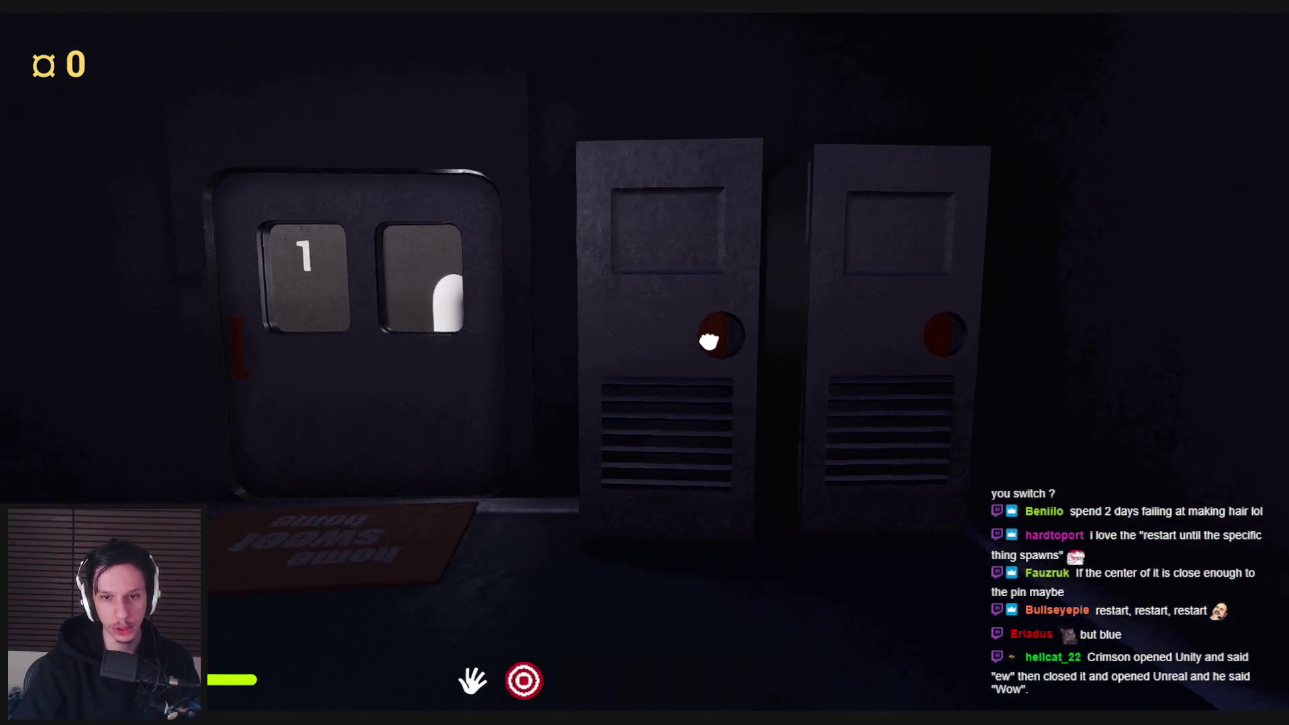
click(700, 342)
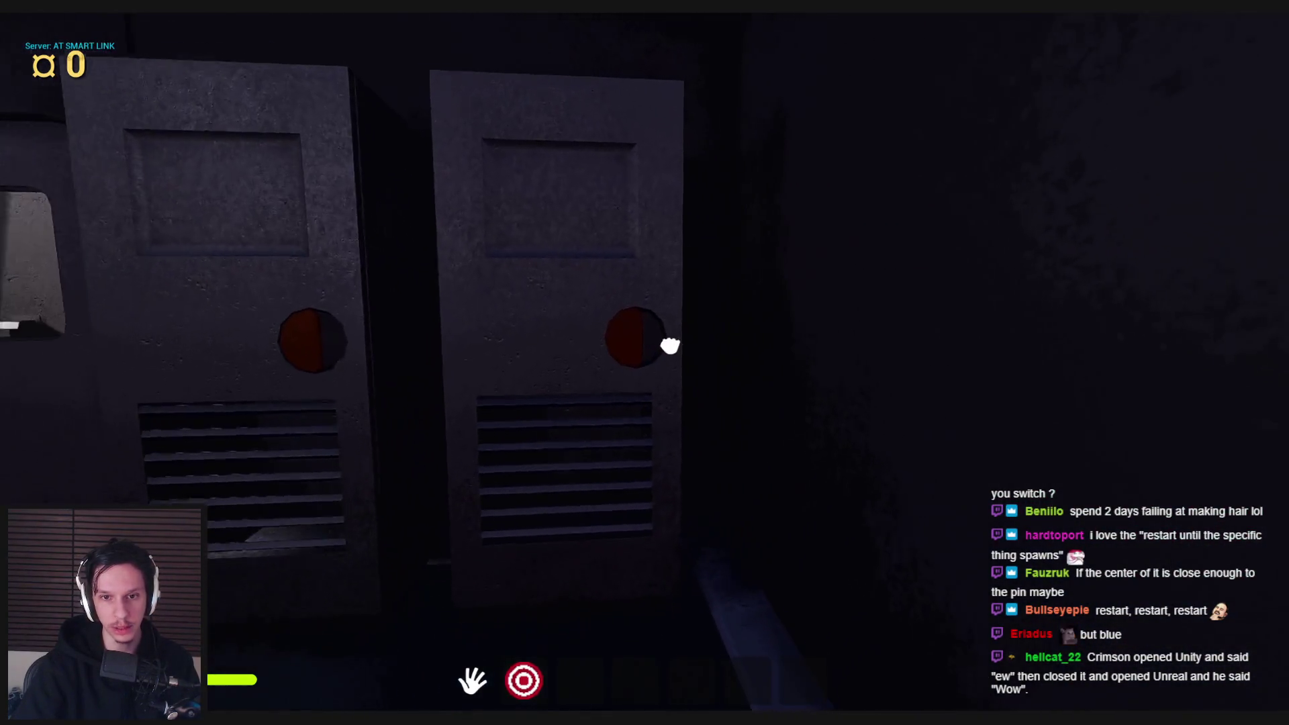
click(669, 345)
- Walk between the gearbox and cabinets, then pick up the gear from the cabinet
key(shift+w)
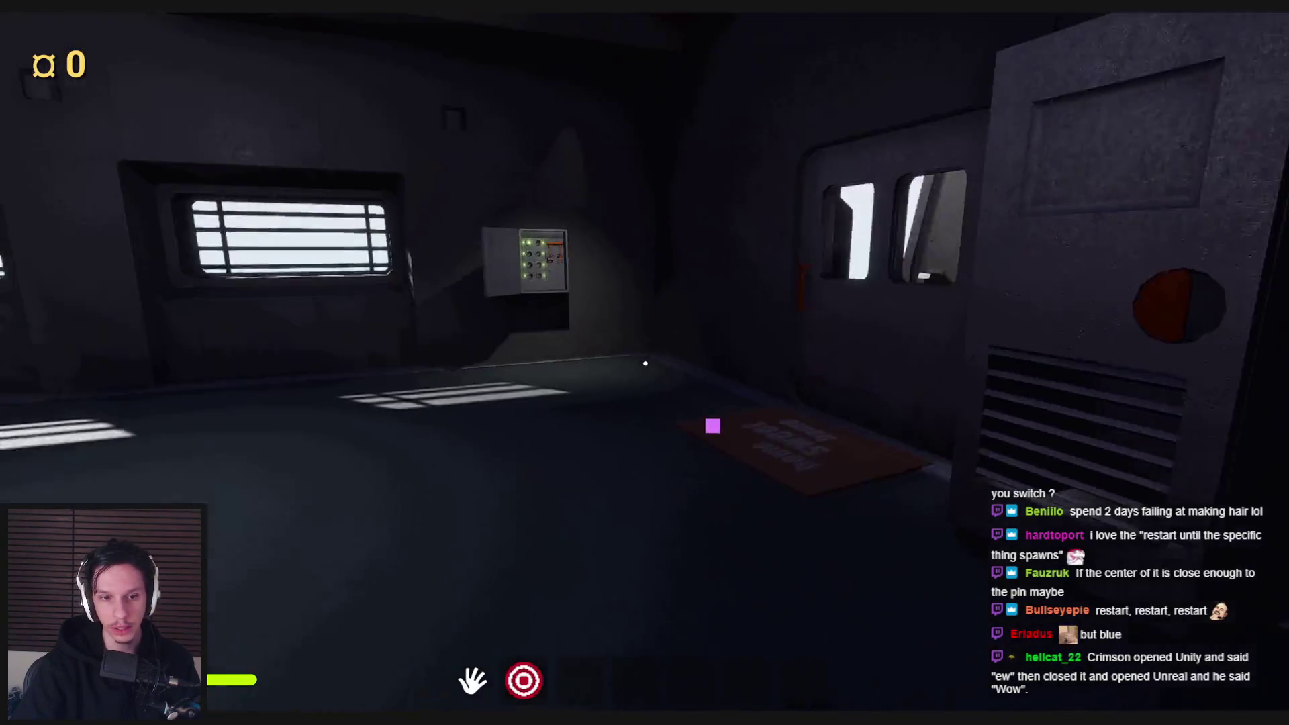
key(shift+w)
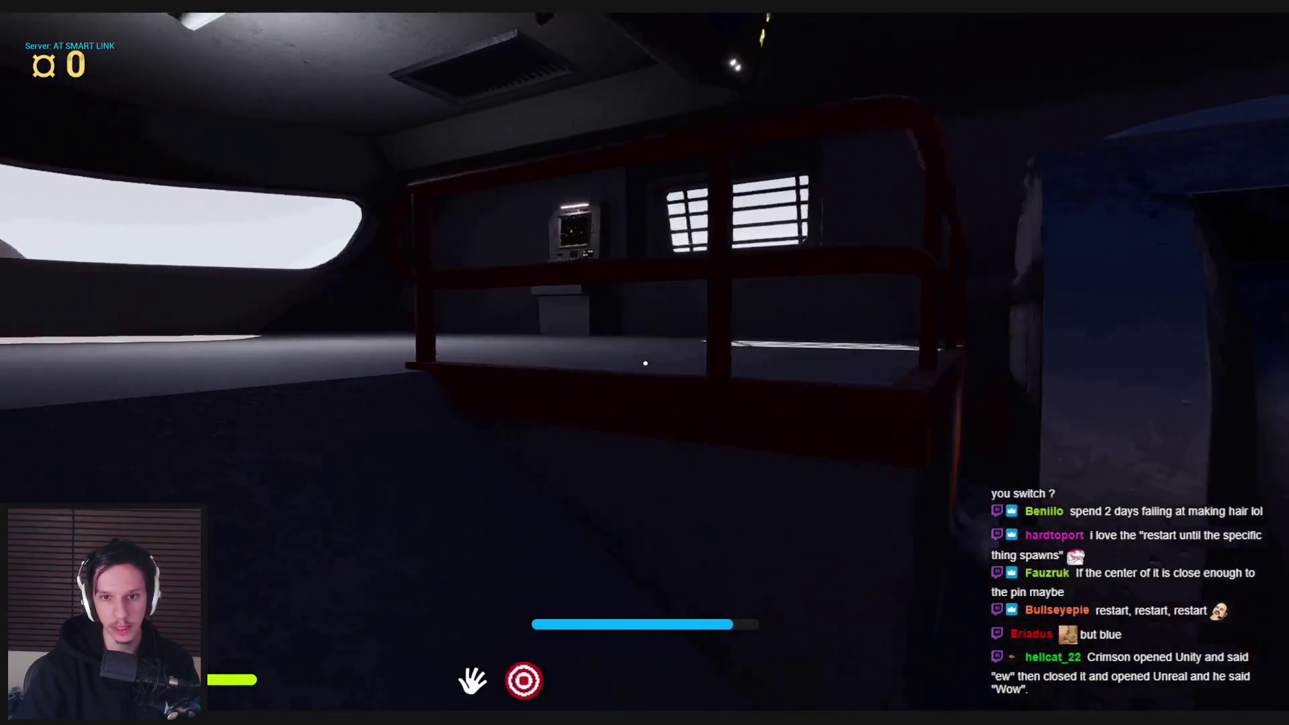
key(shift+w)
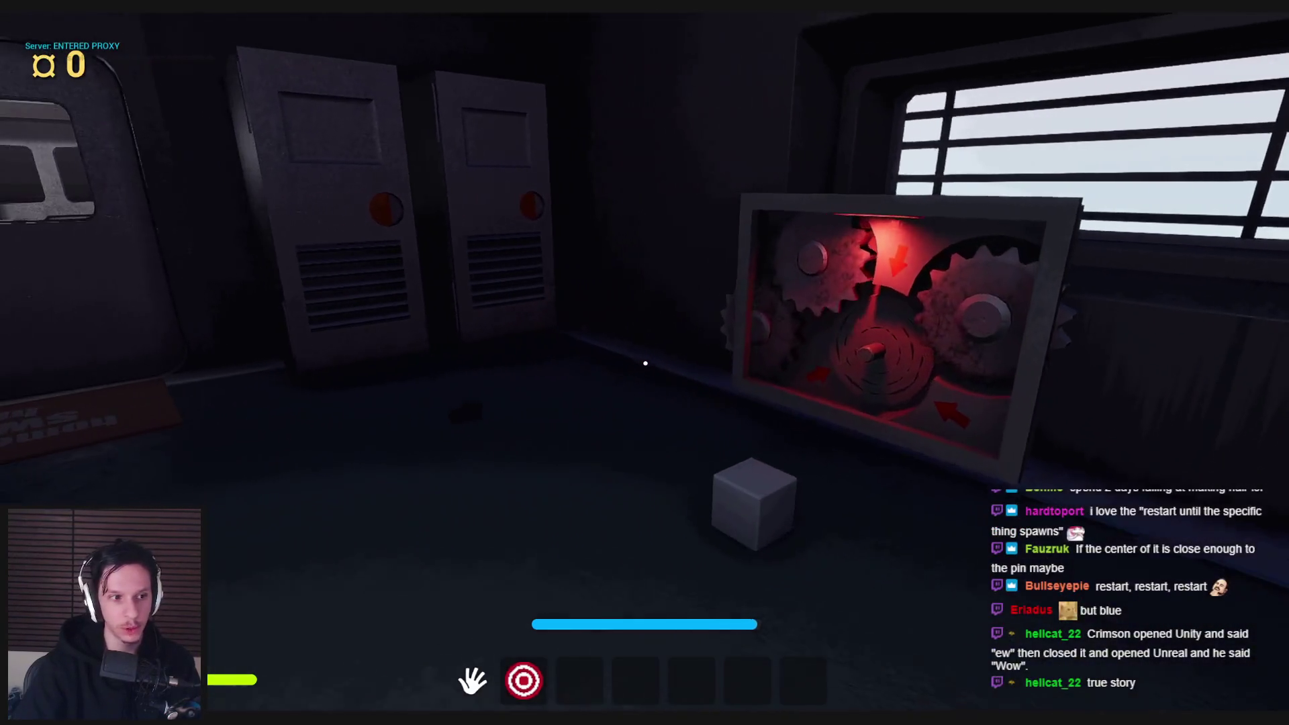
key(shift+w)
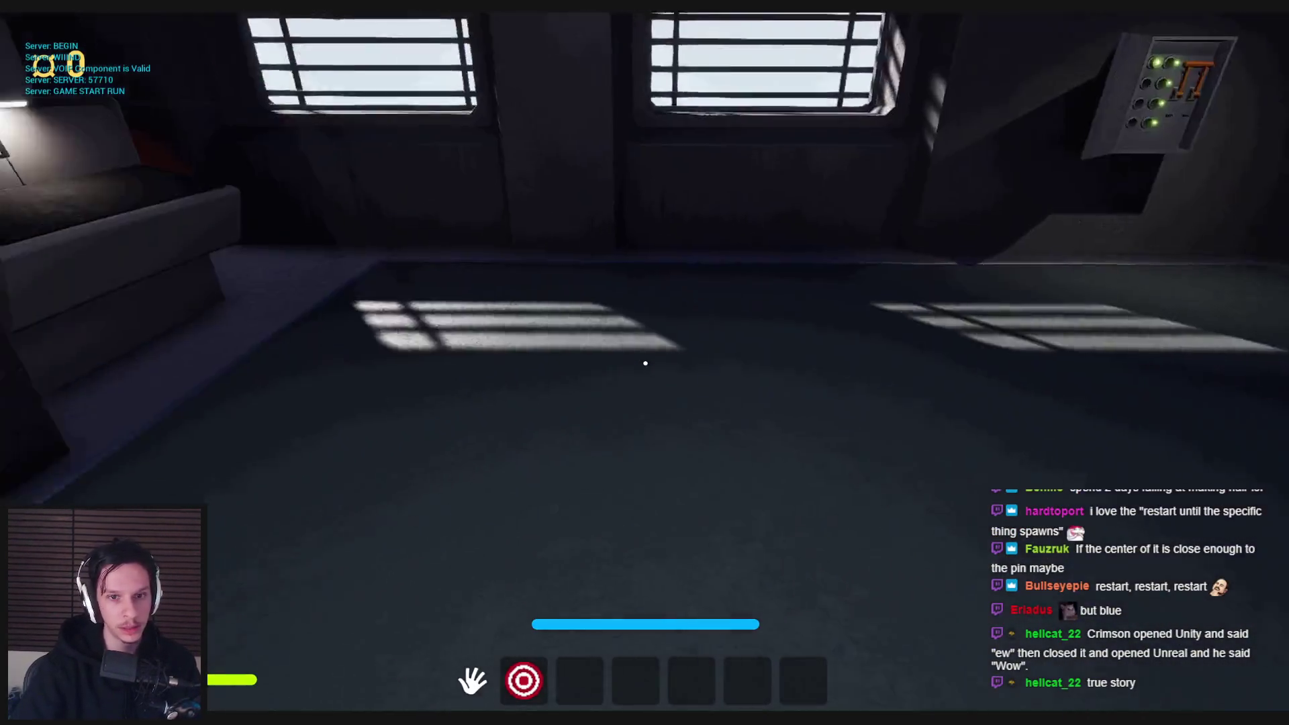
key(shift+w)
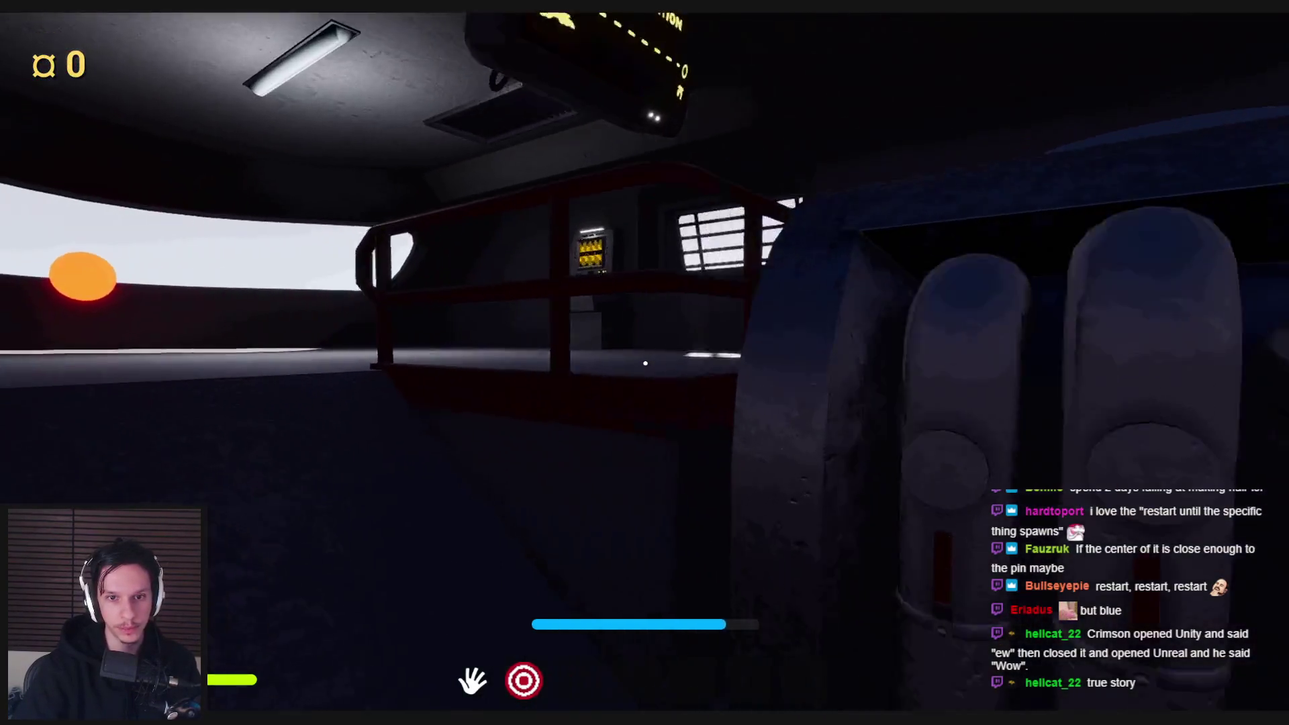
key(w)
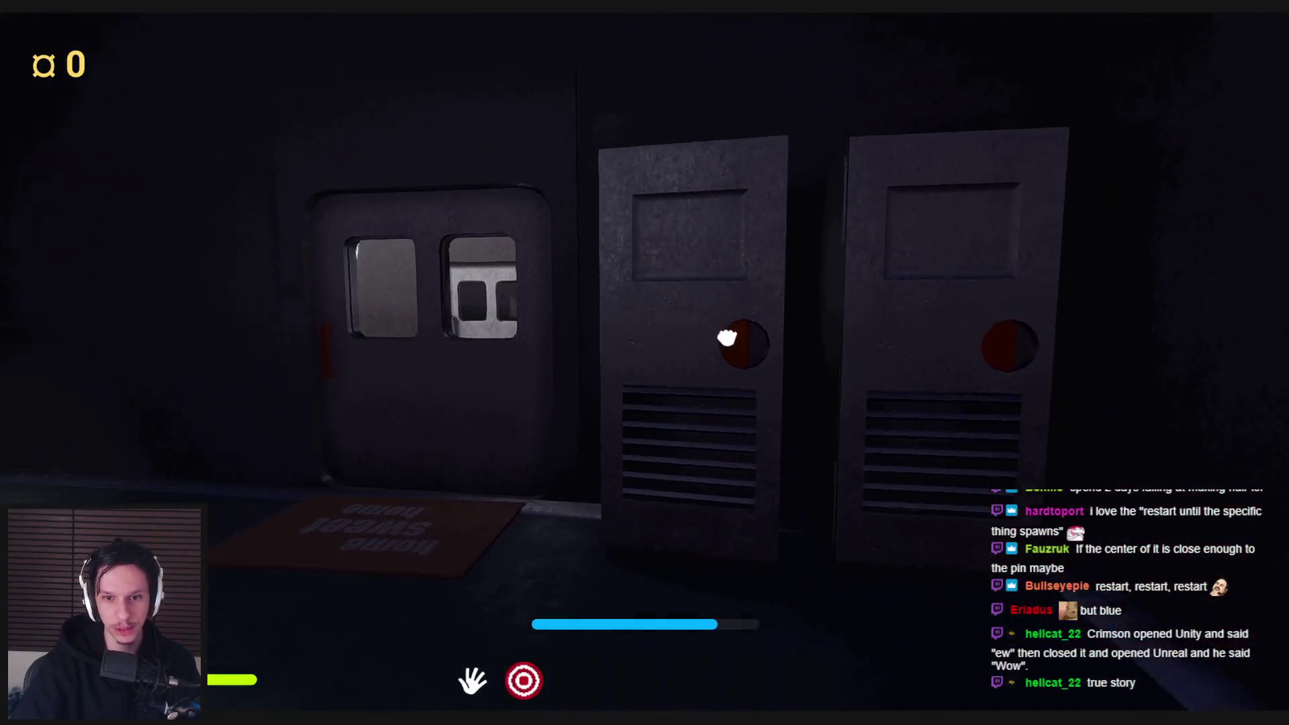
click(572, 424)
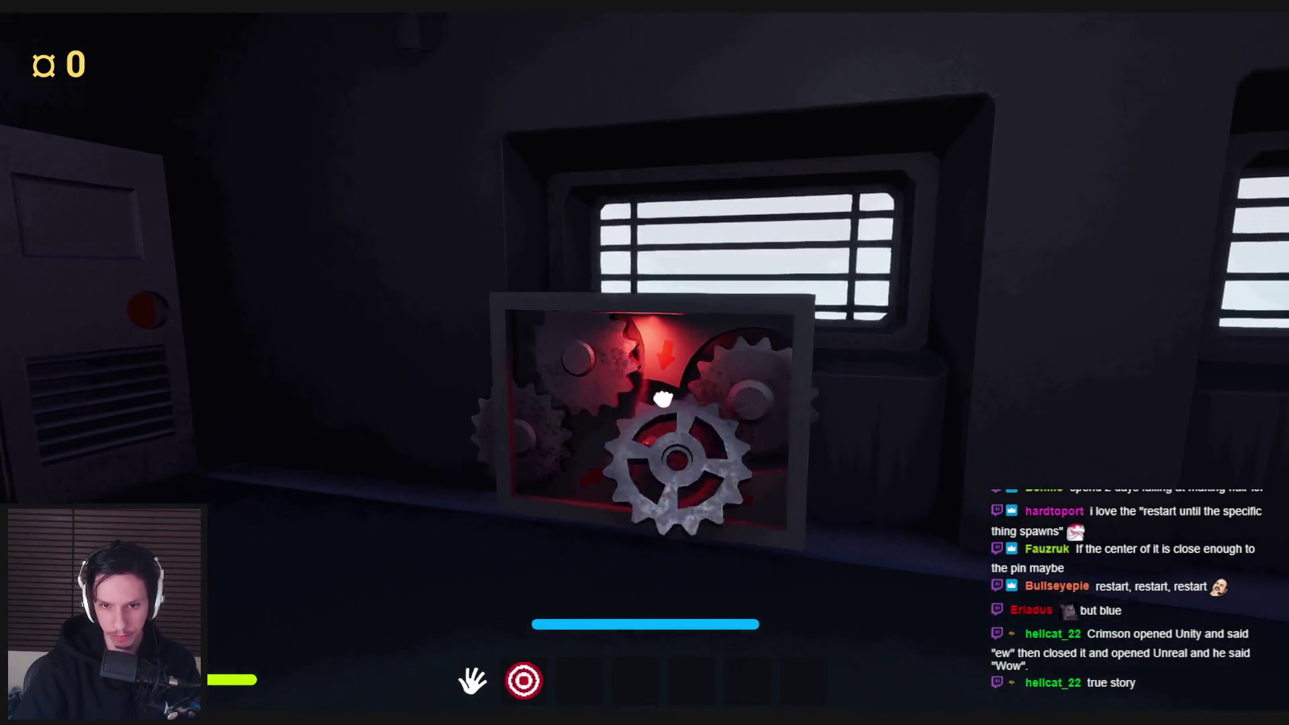
- Carry the gear to the gearbox, pull the middle gear off its pin and reseat it
key(w)
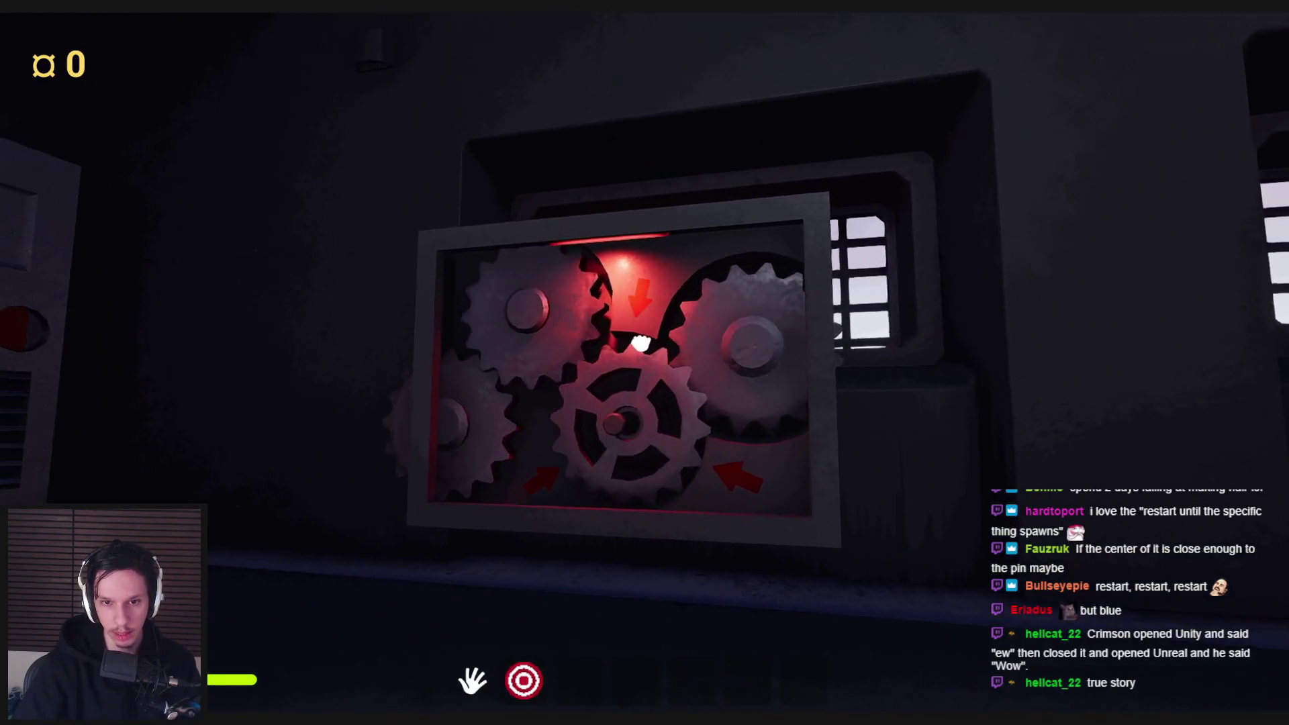
key(w)
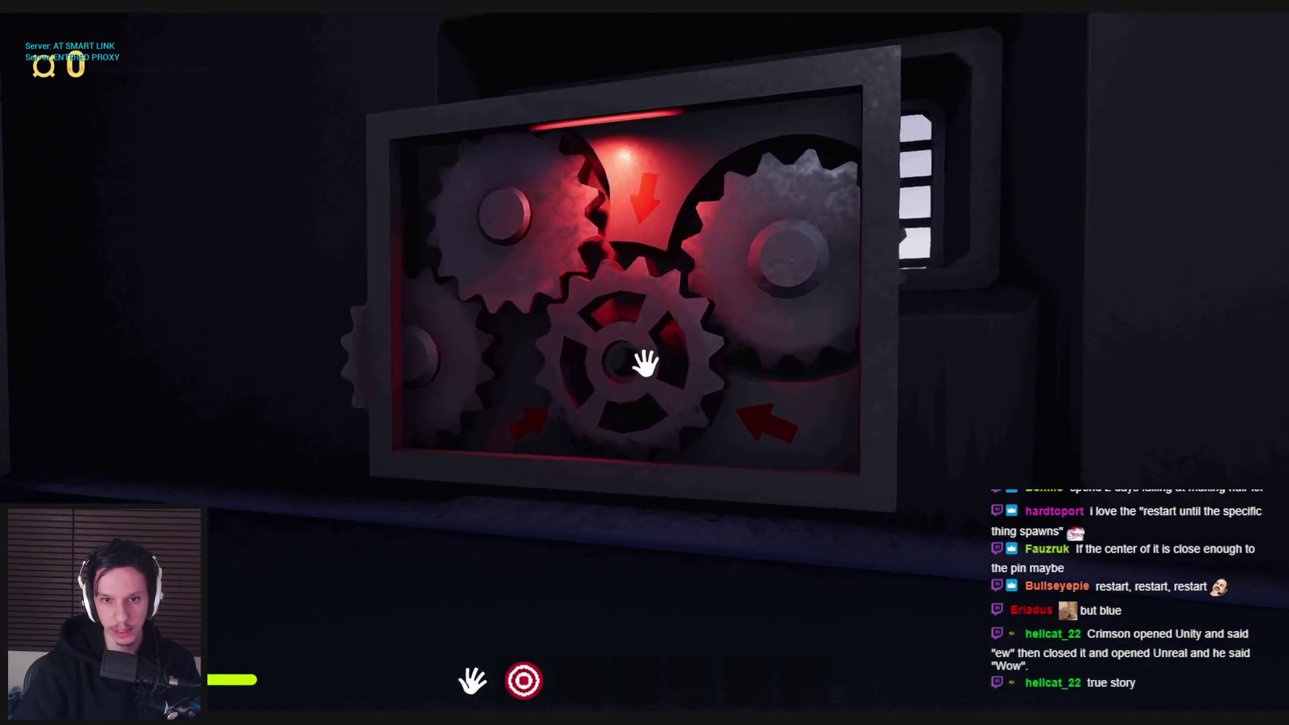
key(s)
key(w)
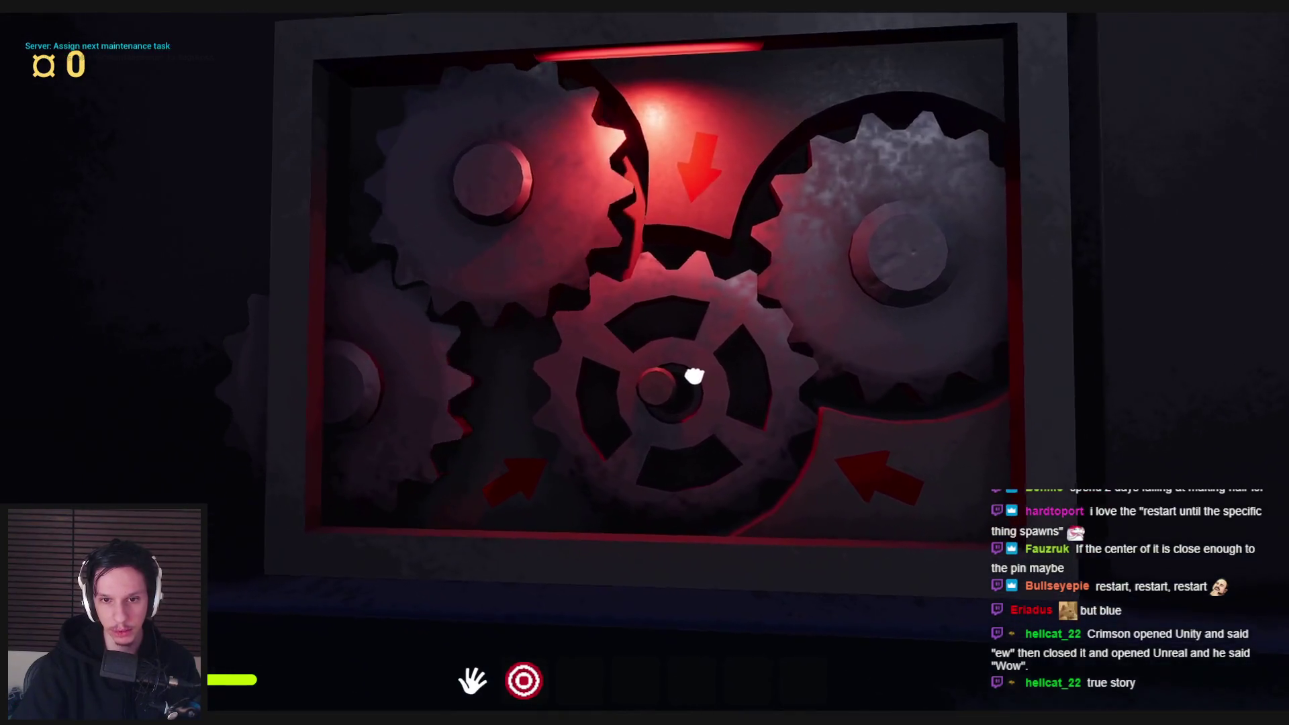
key(w)
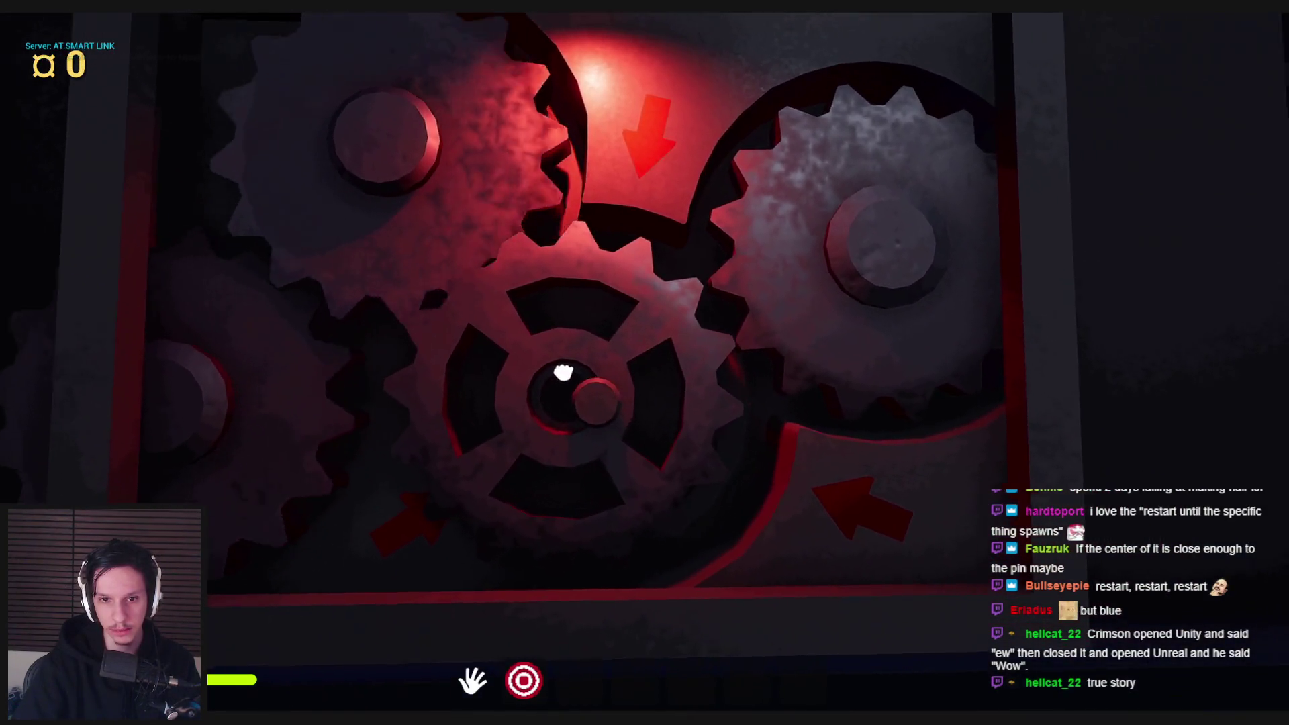
mouse_move(567, 386)
mouse_down()
mouse_move(644, 363)
mouse_move(582, 389)
mouse_move(645, 362)
mouse_move(676, 374)
mouse_move(662, 383)
mouse_move(644, 363)
mouse_move(645, 386)
mouse_move(658, 392)
mouse_move(651, 290)
mouse_move(653, 500)
mouse_move(594, 426)
mouse_move(644, 362)
mouse_move(649, 403)
mouse_move(645, 384)
mouse_up()
key(s)
key(w)
key(s)
key(s)
key(w)
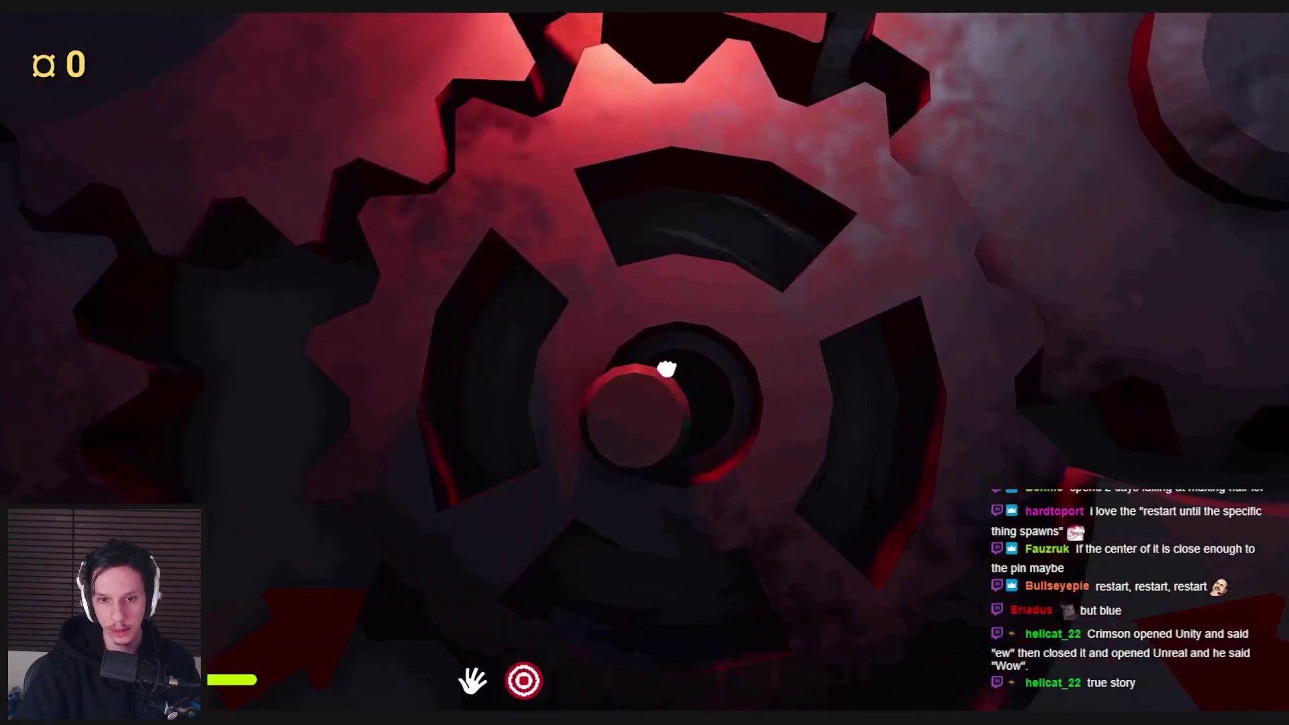
- Settle a diagonal gear flat on the pin, then lift the gear and drop it to the floor
key(s)
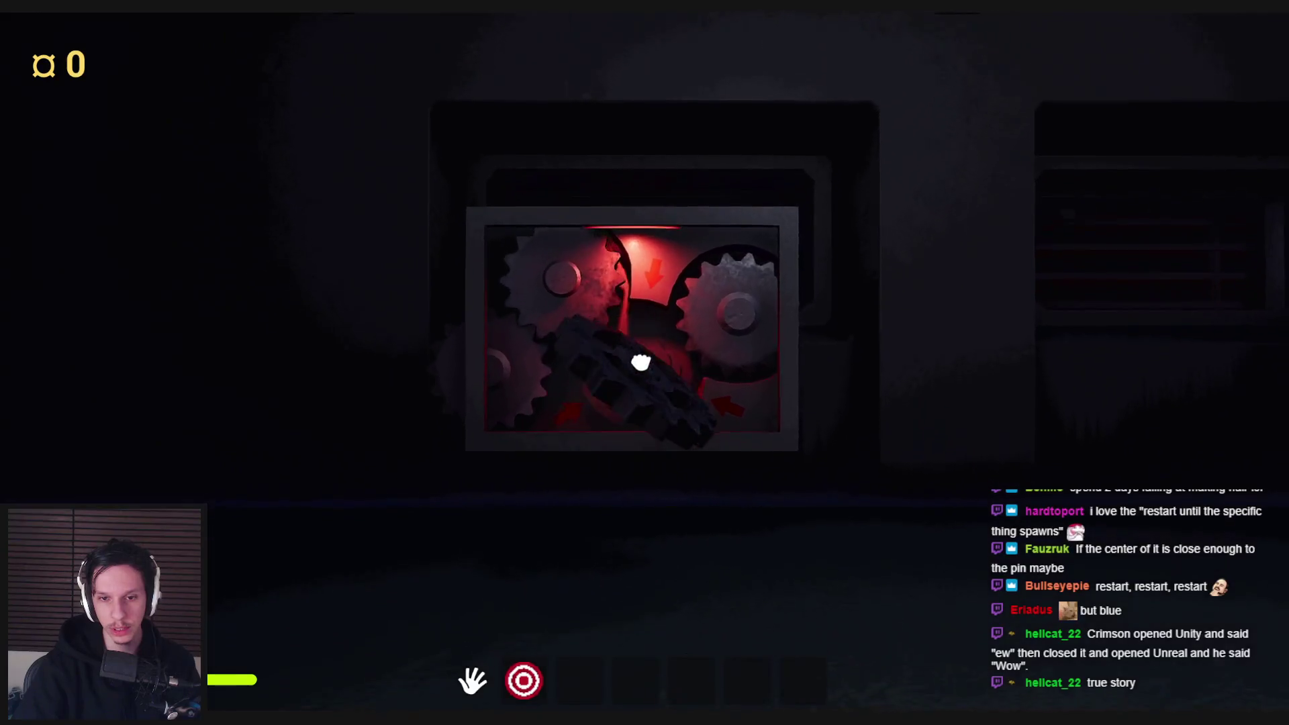
key(w)
key(s)
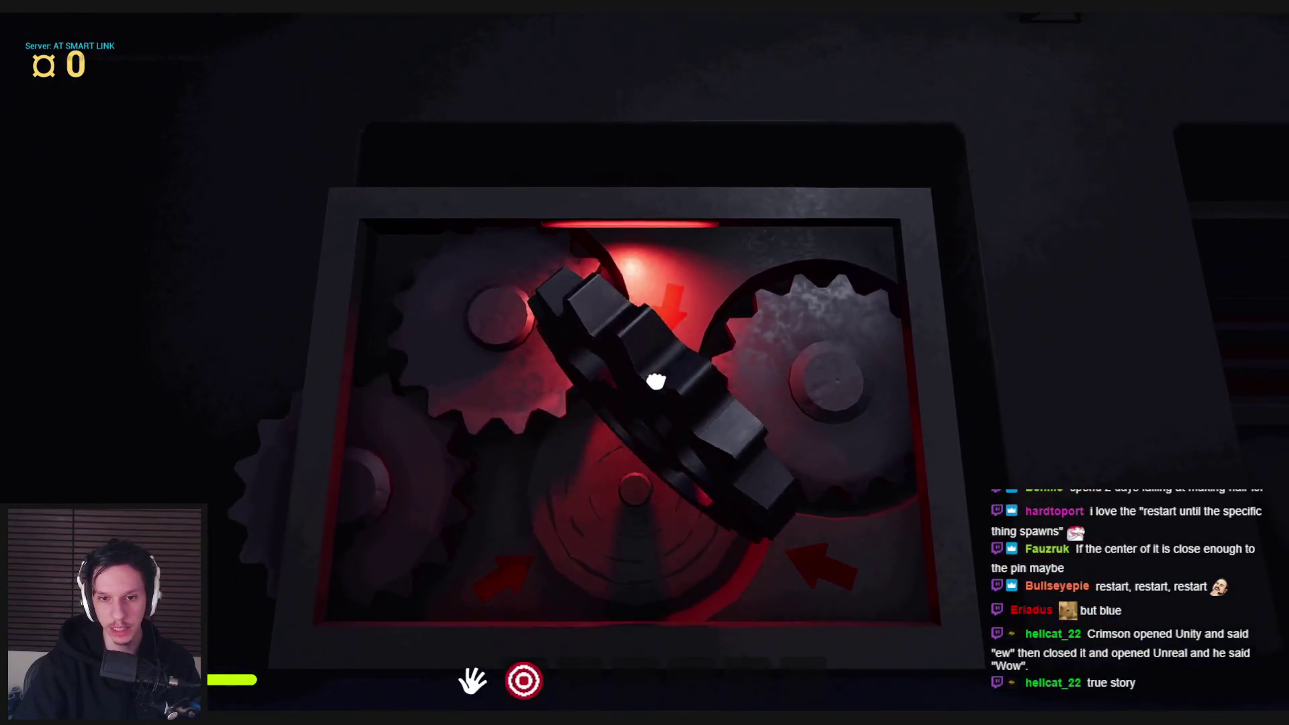
drag(656, 381, 655, 379)
key(w)
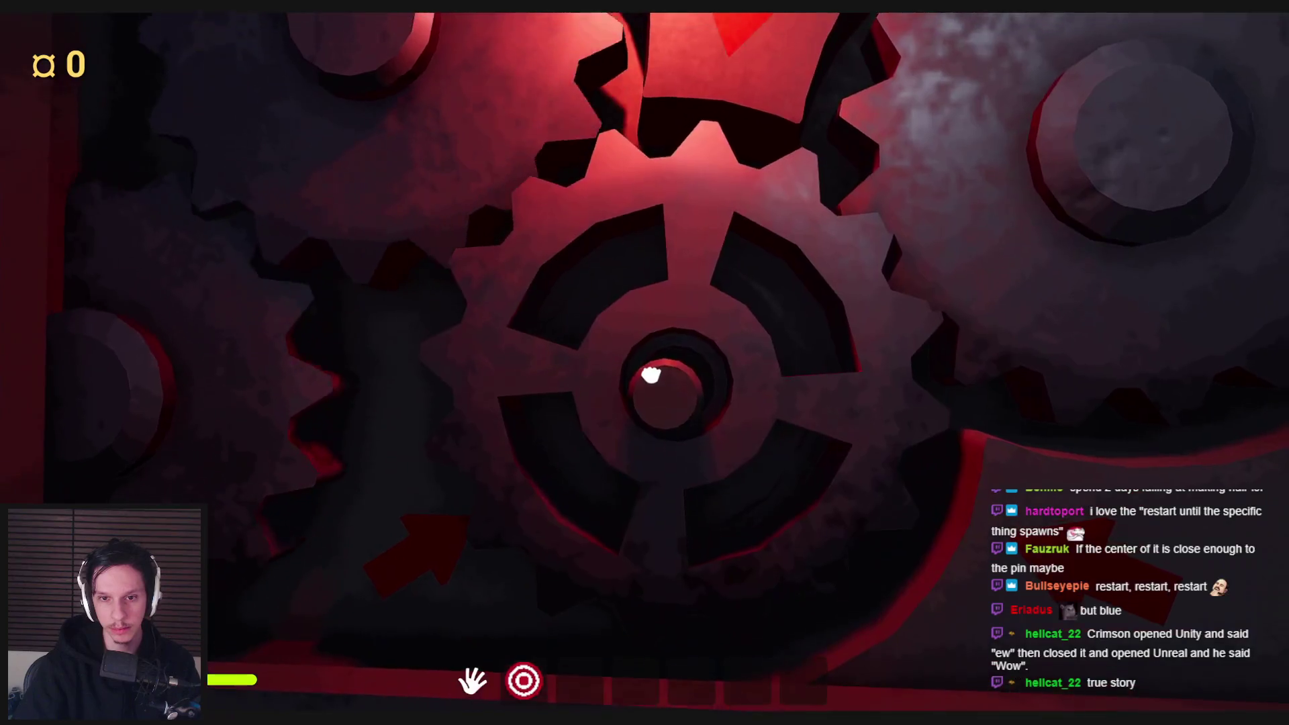
key(s)
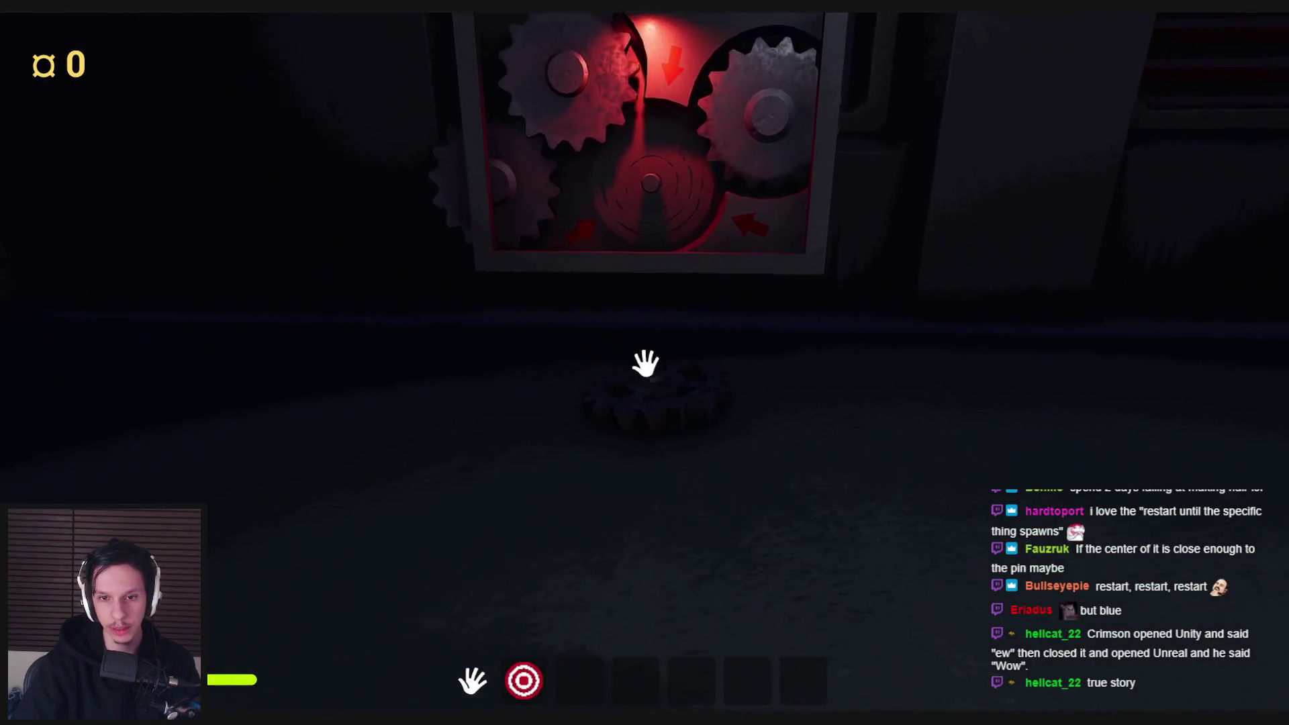
mouse_move(645, 363)
mouse_down()
mouse_move(633, 455)
mouse_move(662, 460)
mouse_move(619, 338)
mouse_move(589, 302)
mouse_move(645, 366)
mouse_up()
key(w)
key(s)
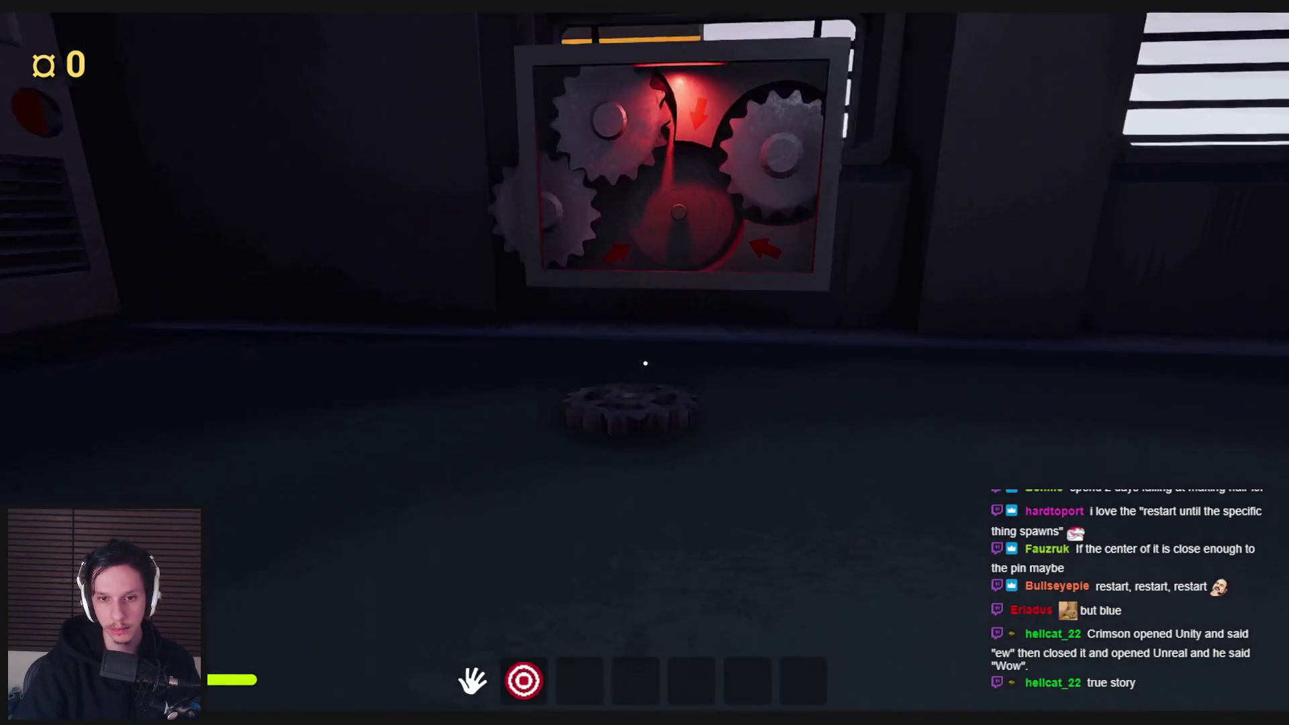
- Pick up the floor gear and try to seat it in the centre slot
drag(635, 437, 624, 439)
key(w)
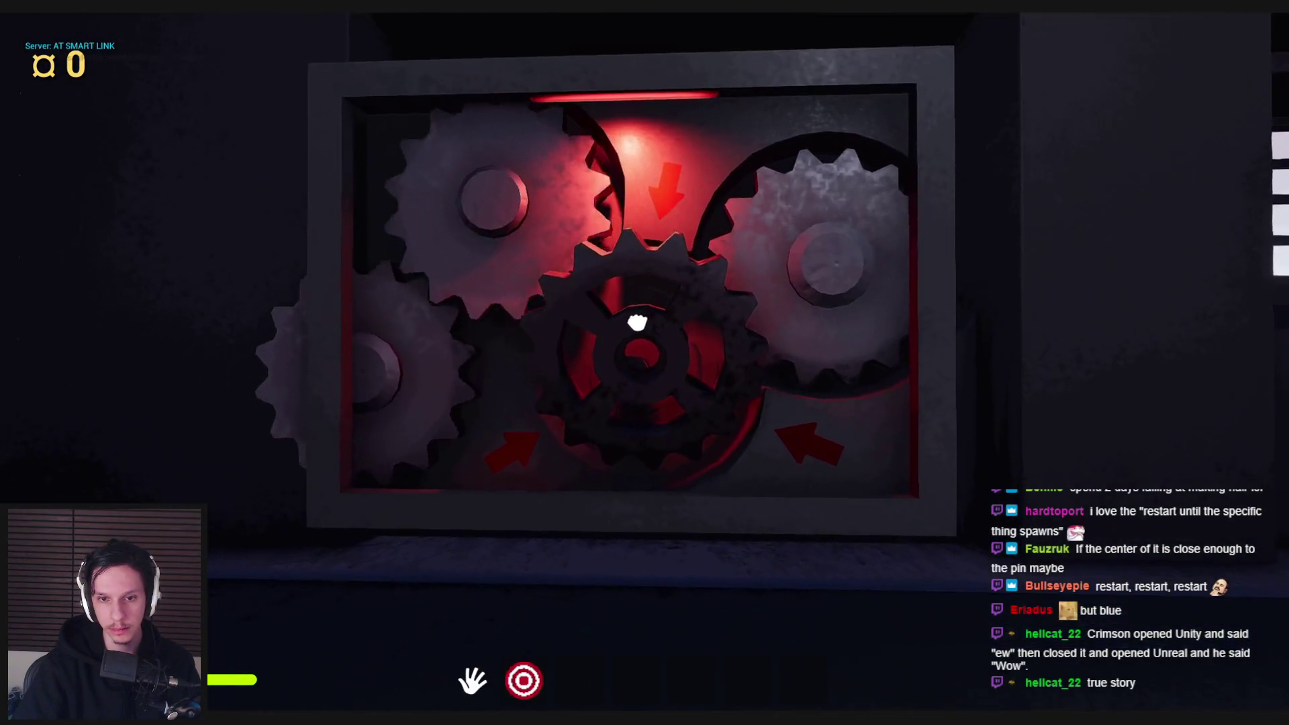
drag(636, 323, 639, 300)
key(s)
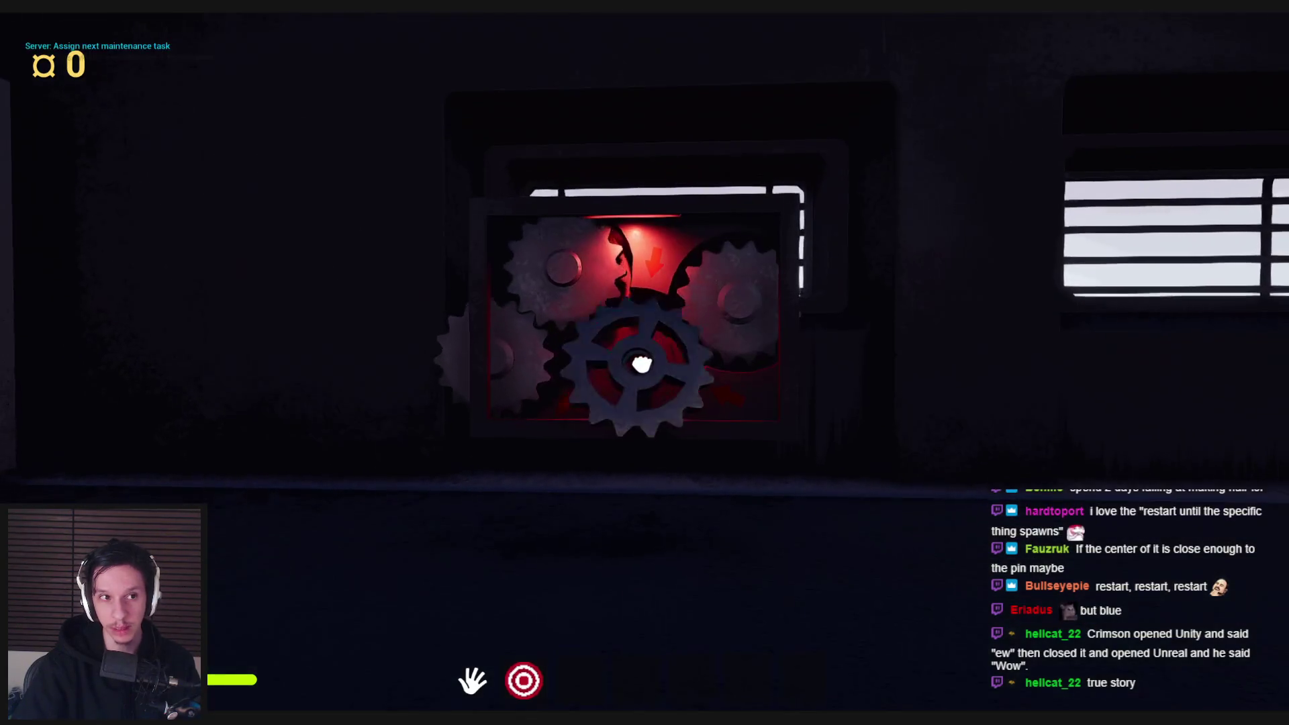
mouse_move(644, 415)
mouse_down()
mouse_move(638, 489)
mouse_move(624, 460)
mouse_move(644, 358)
mouse_up()
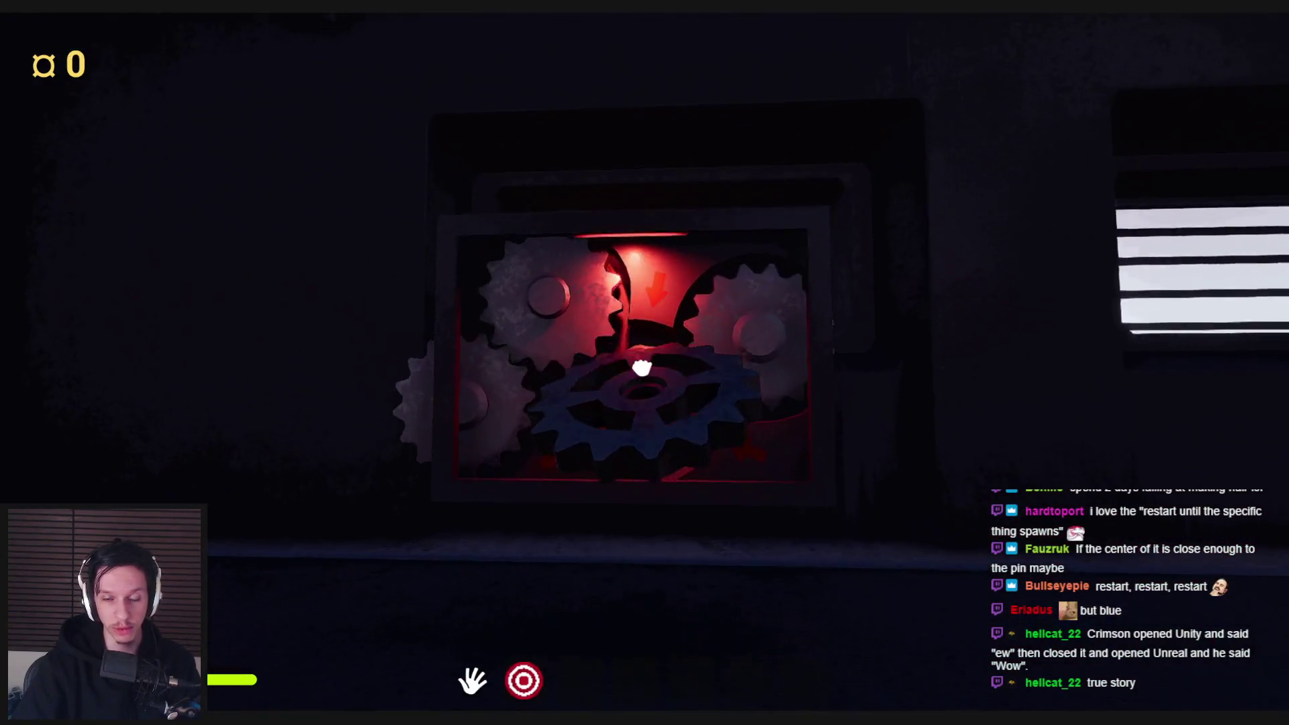
key(w)
key(s)
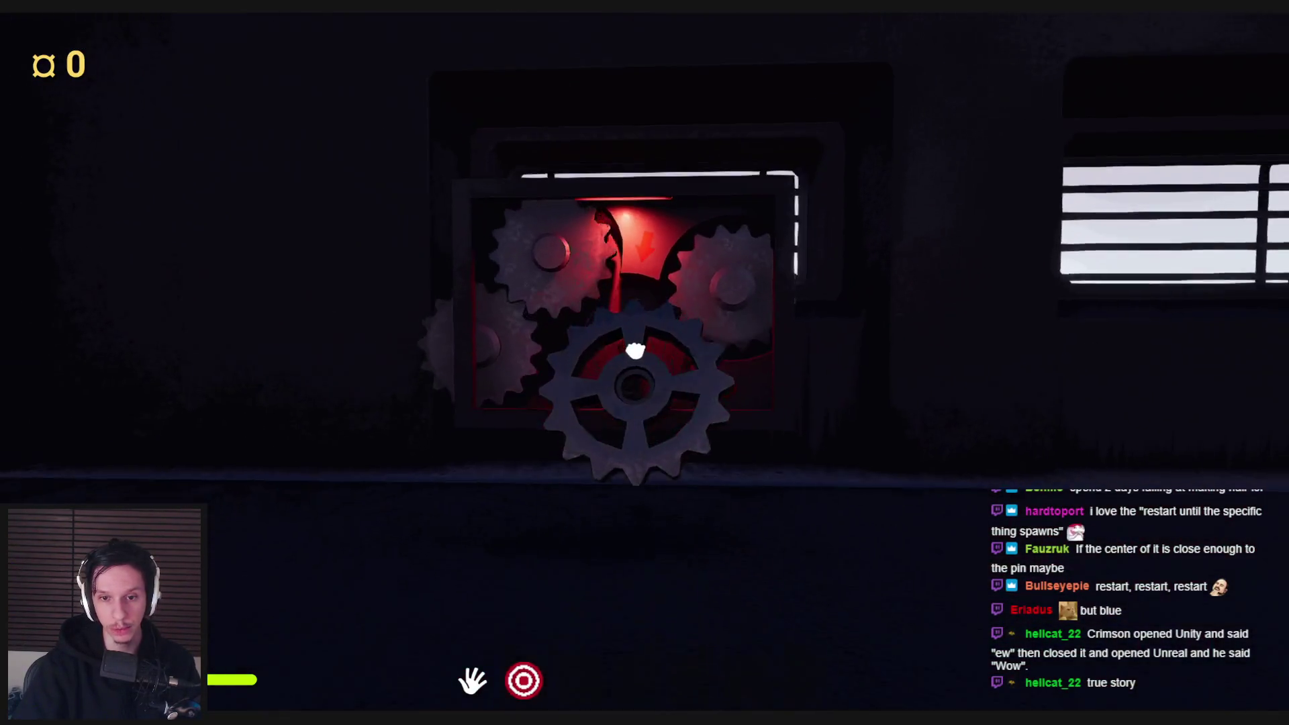
- Turn toward the lockers, walk back to the floor gear and pick it up
key(w)
key(s)
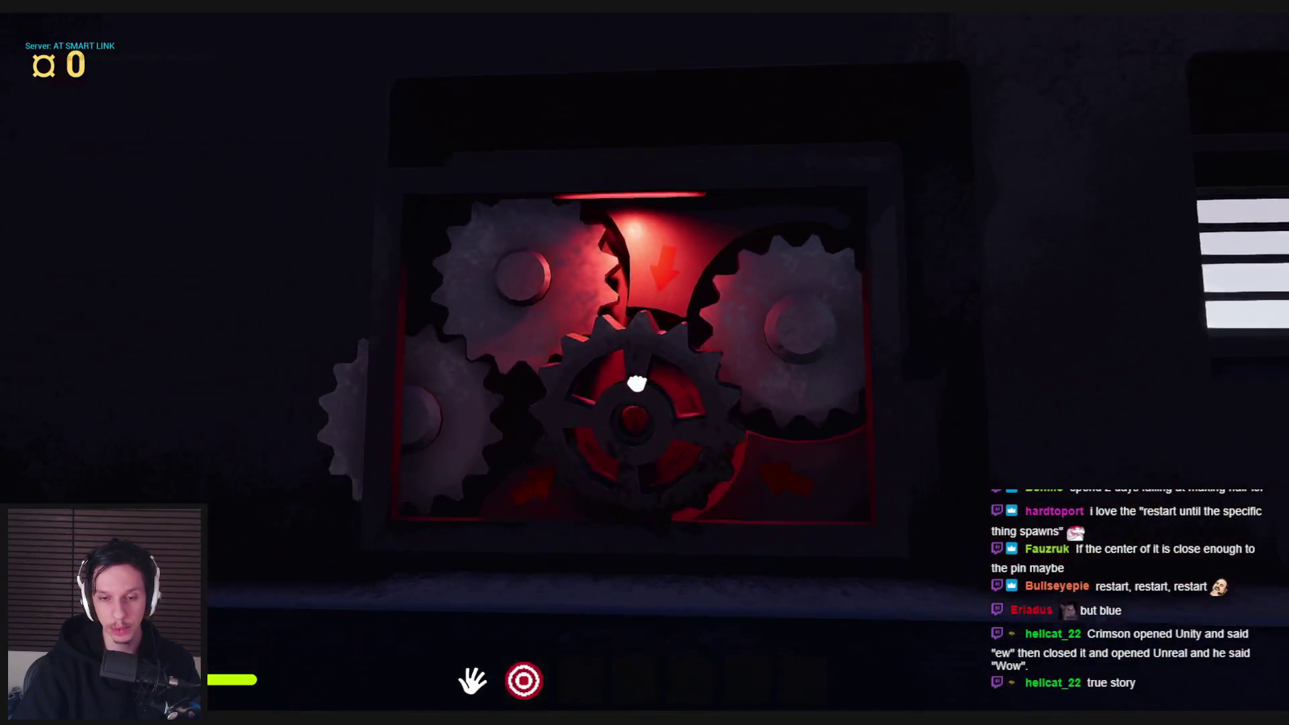
key(s)
key(w)
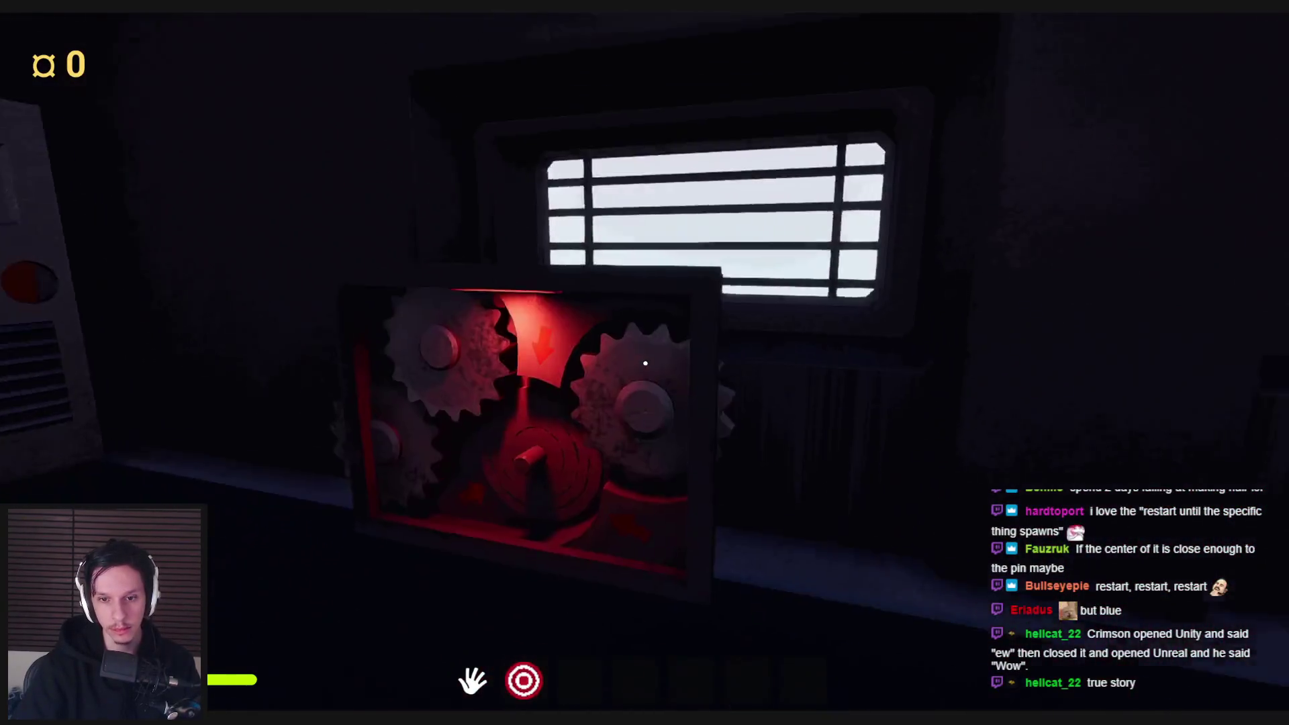
key(s)
click(827, 445)
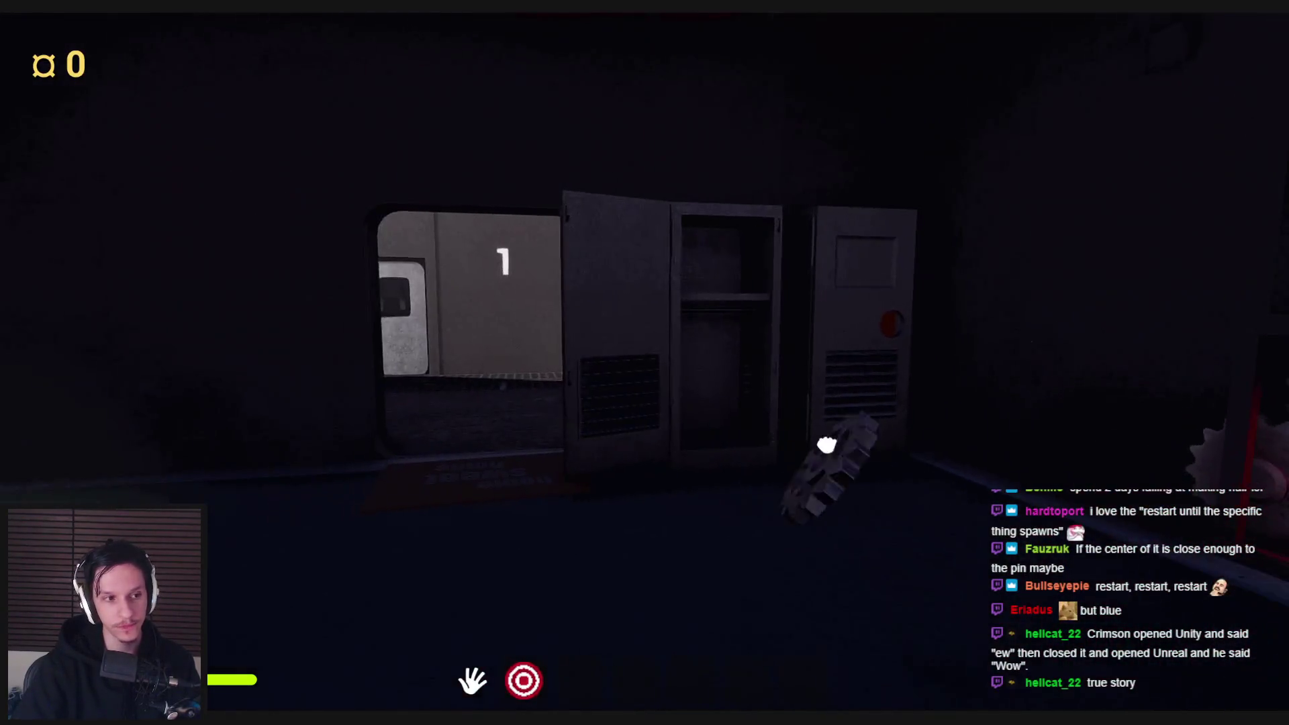
- Drop and re-grab the gear, place it on the gearbox pin, and exit the close-up
key(w)
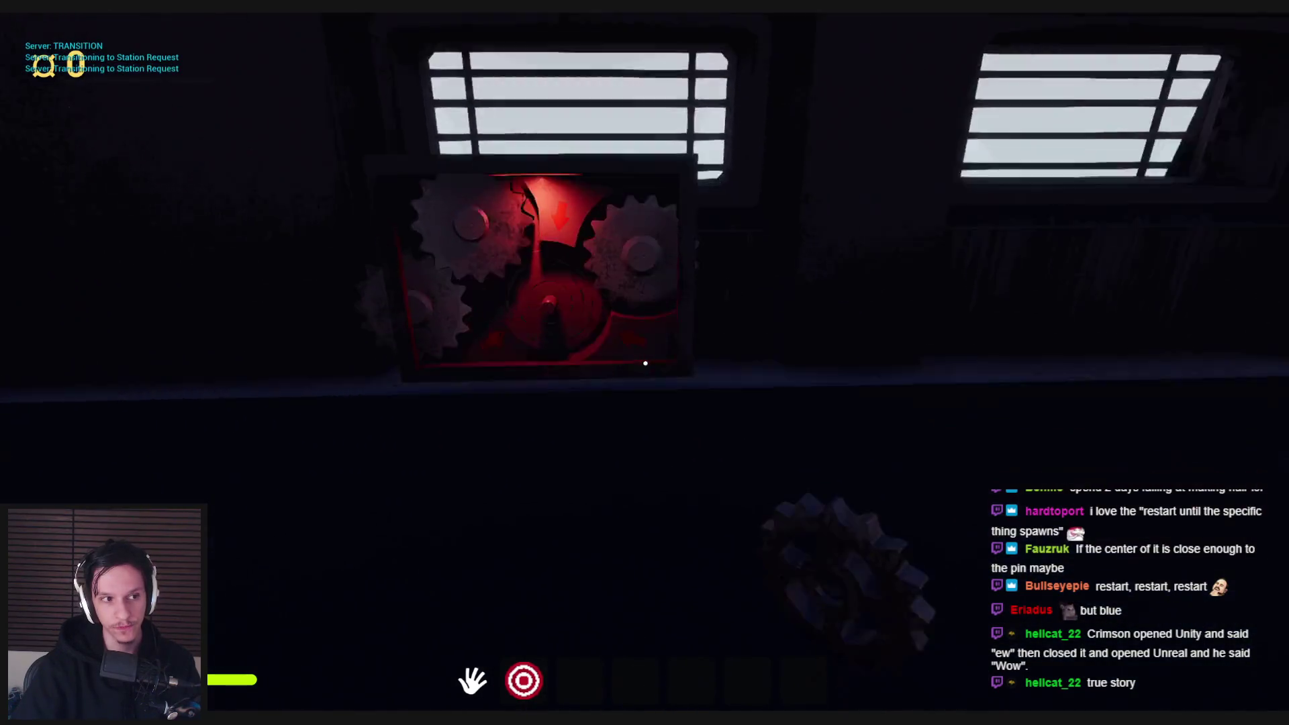
click(645, 363)
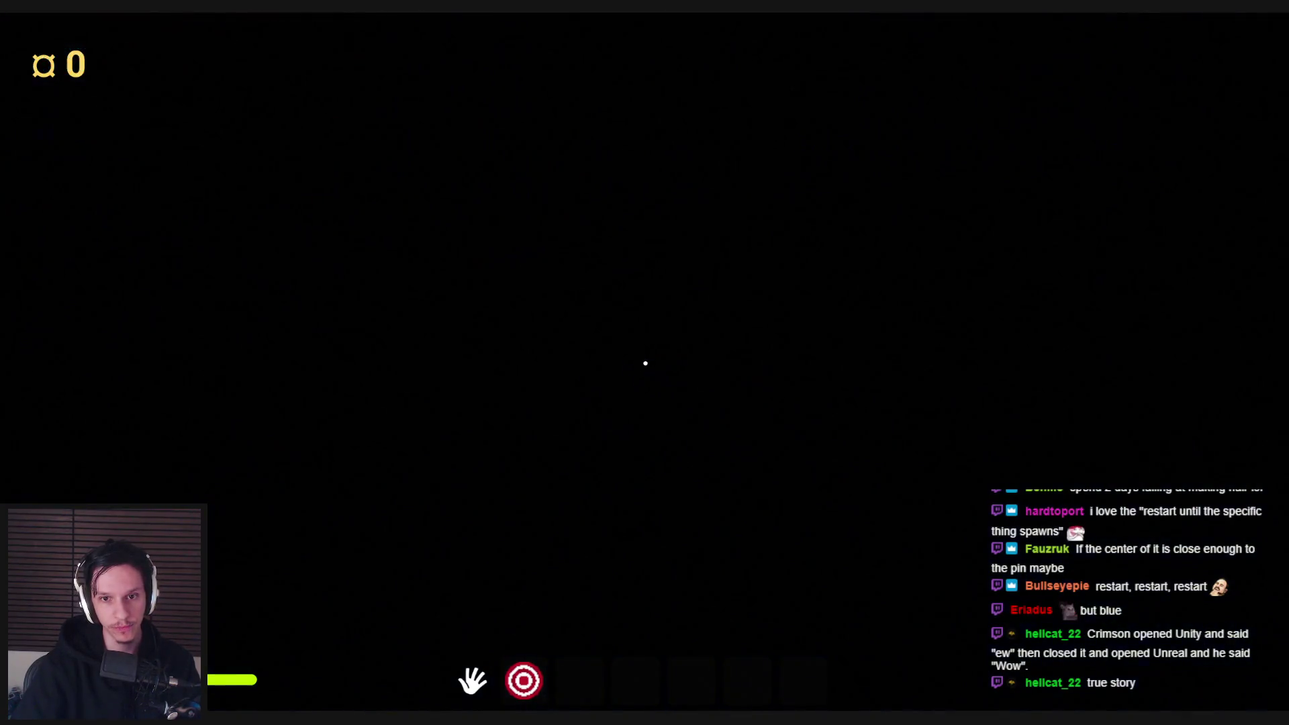
click(645, 363)
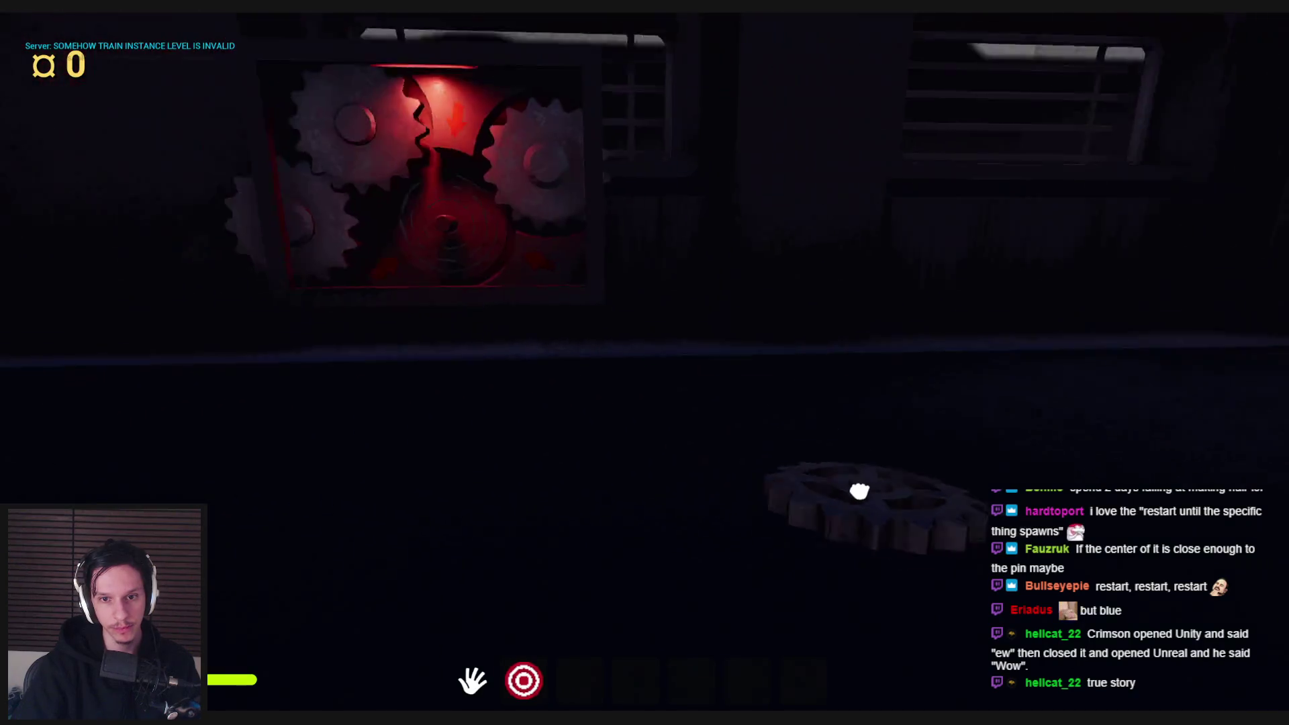
key(w)
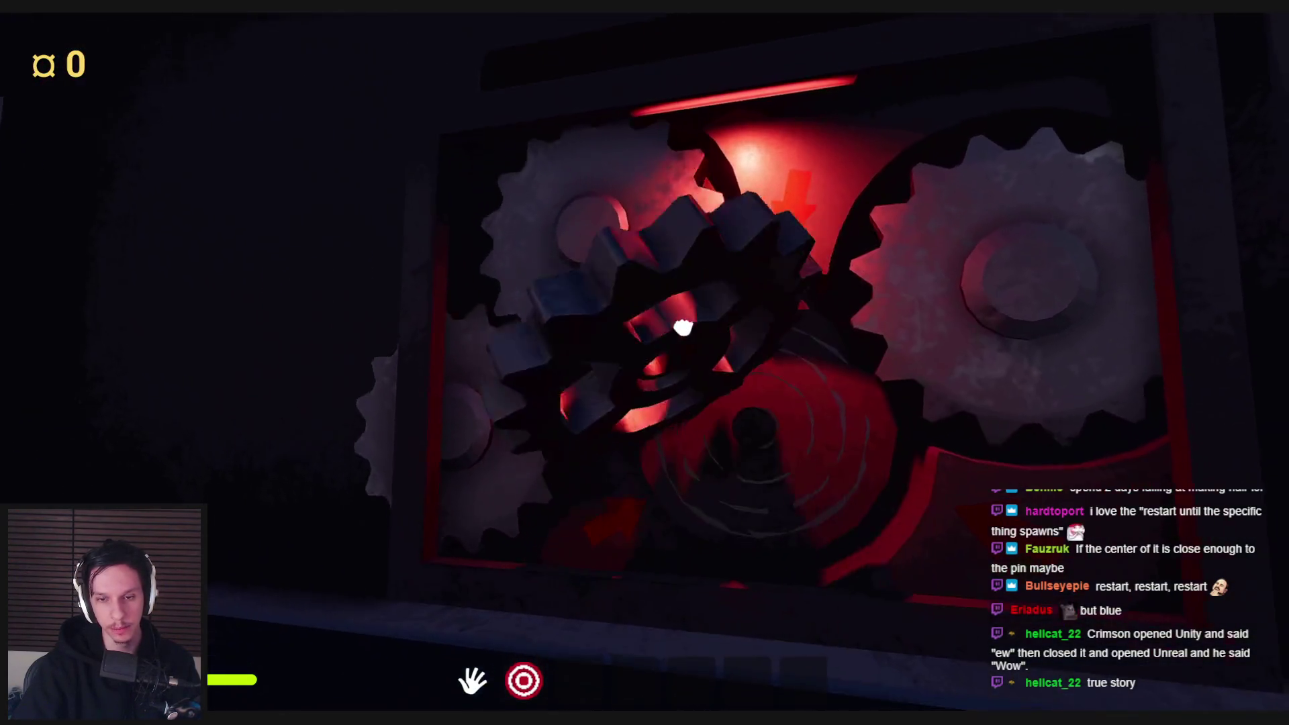
click(682, 327)
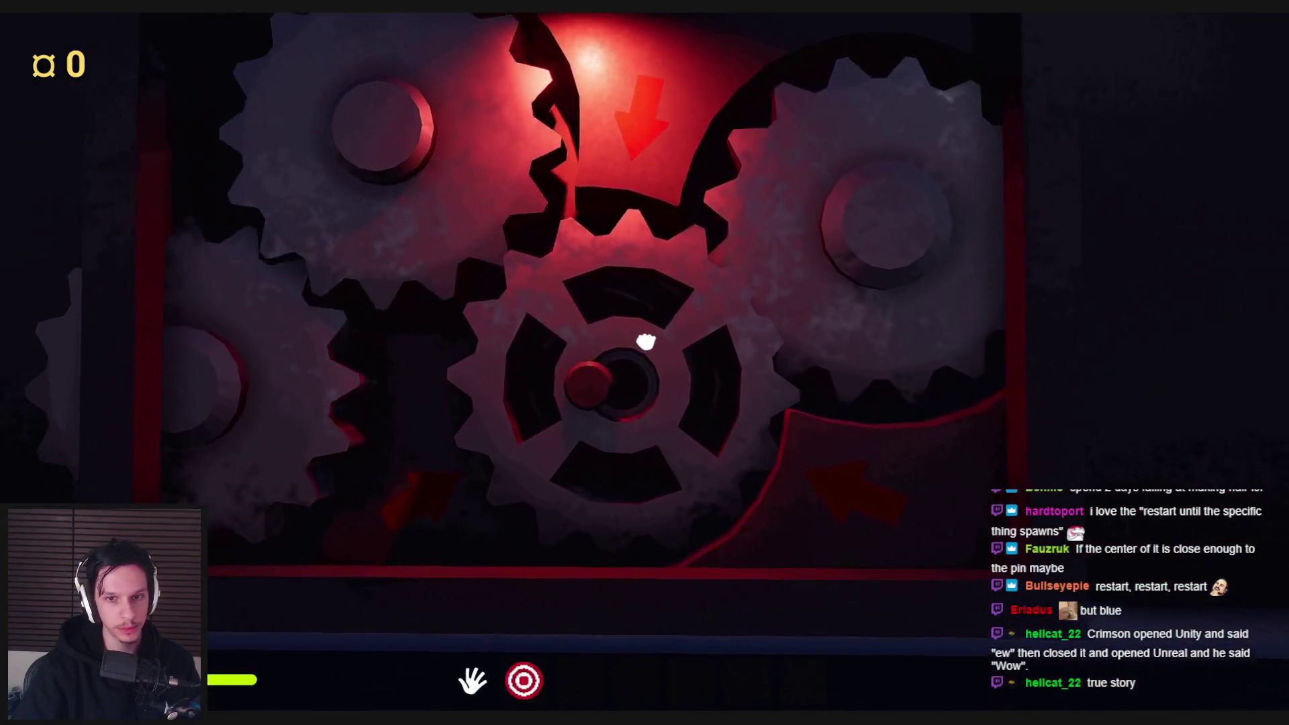
right_click(646, 342)
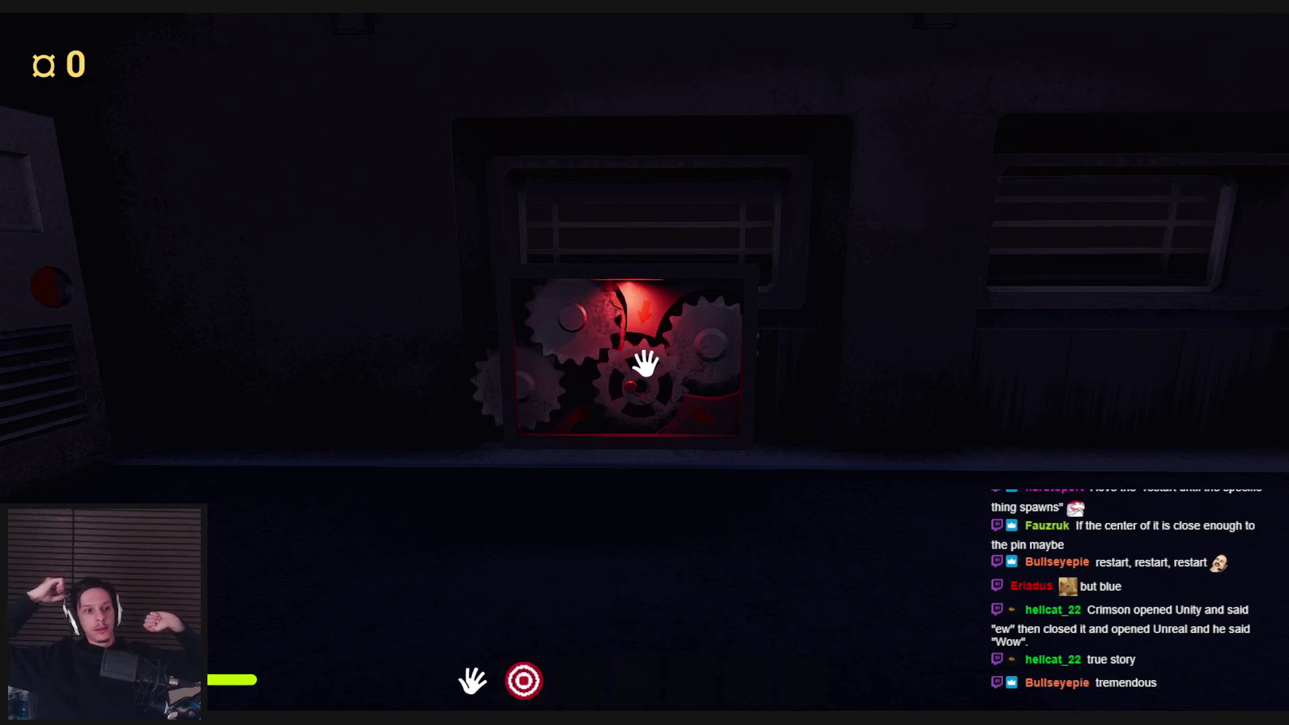
- Stop play, frame the GearSlotting actor with F, and orbit around the gearbox frame
key(F8)
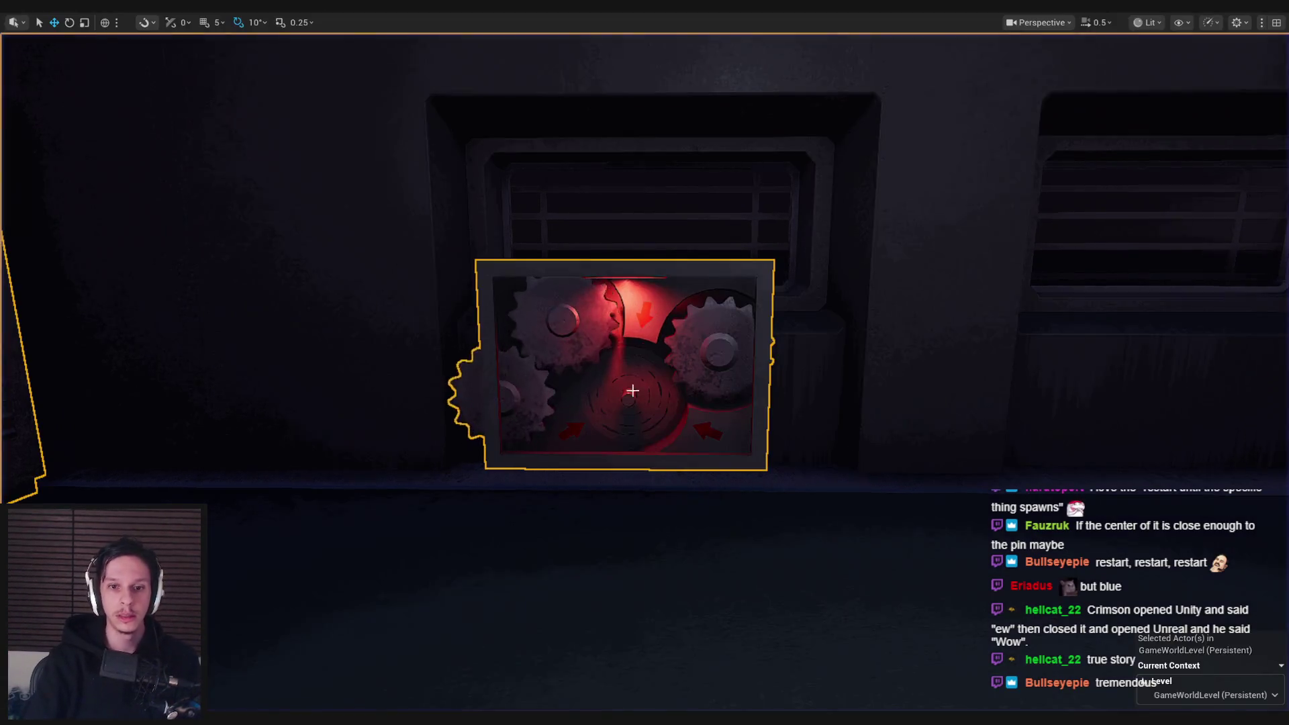
key(Escape)
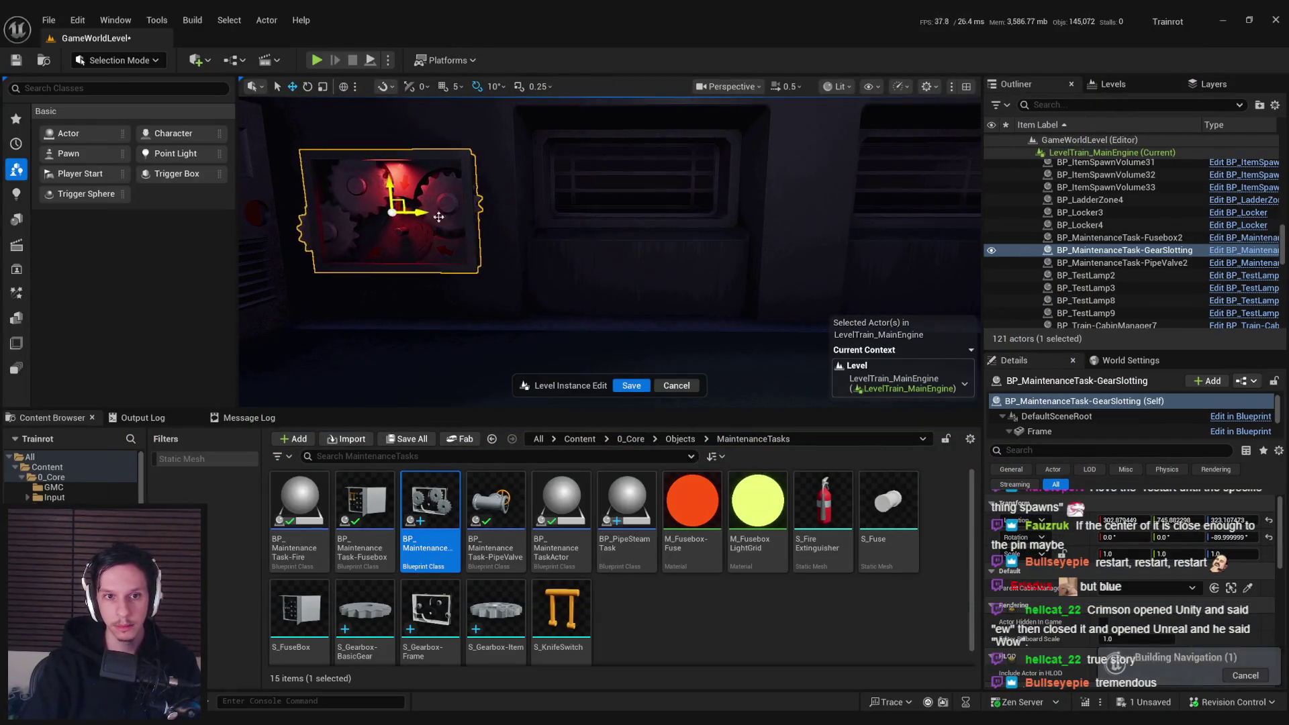
scroll(439, 216, up, 2)
key(f)
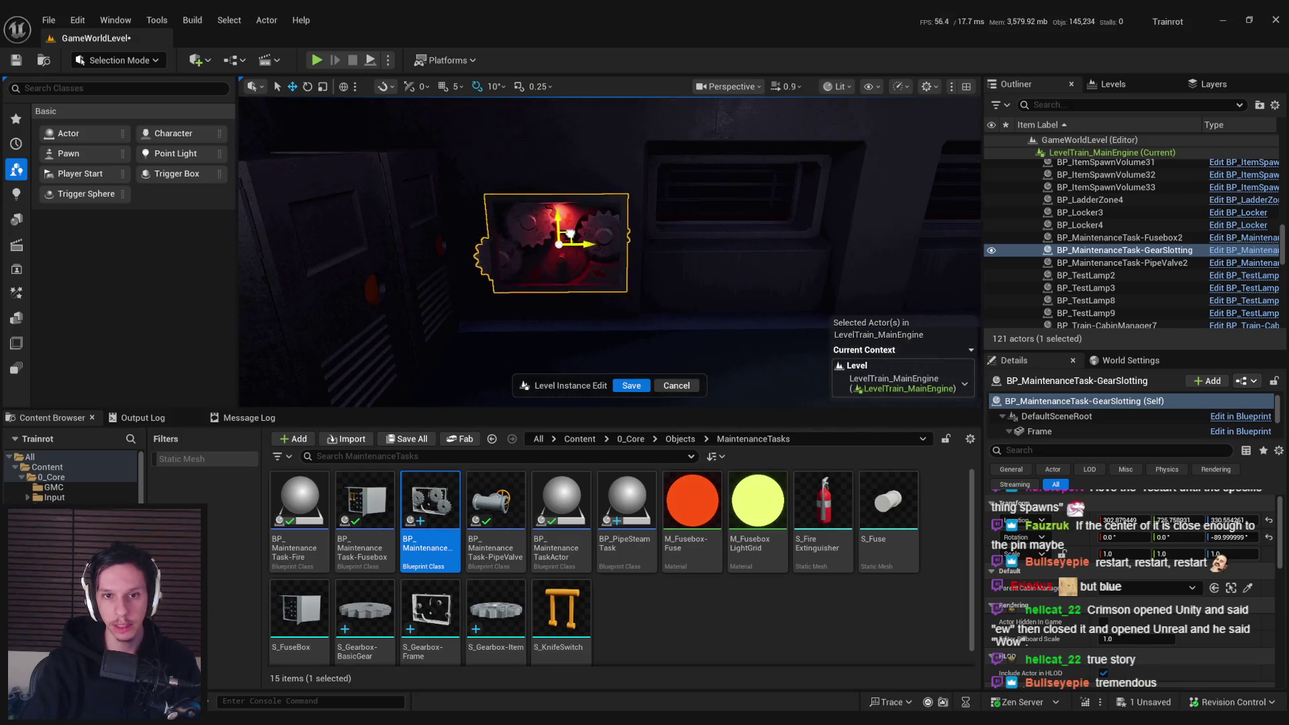
drag(569, 234, 653, 230)
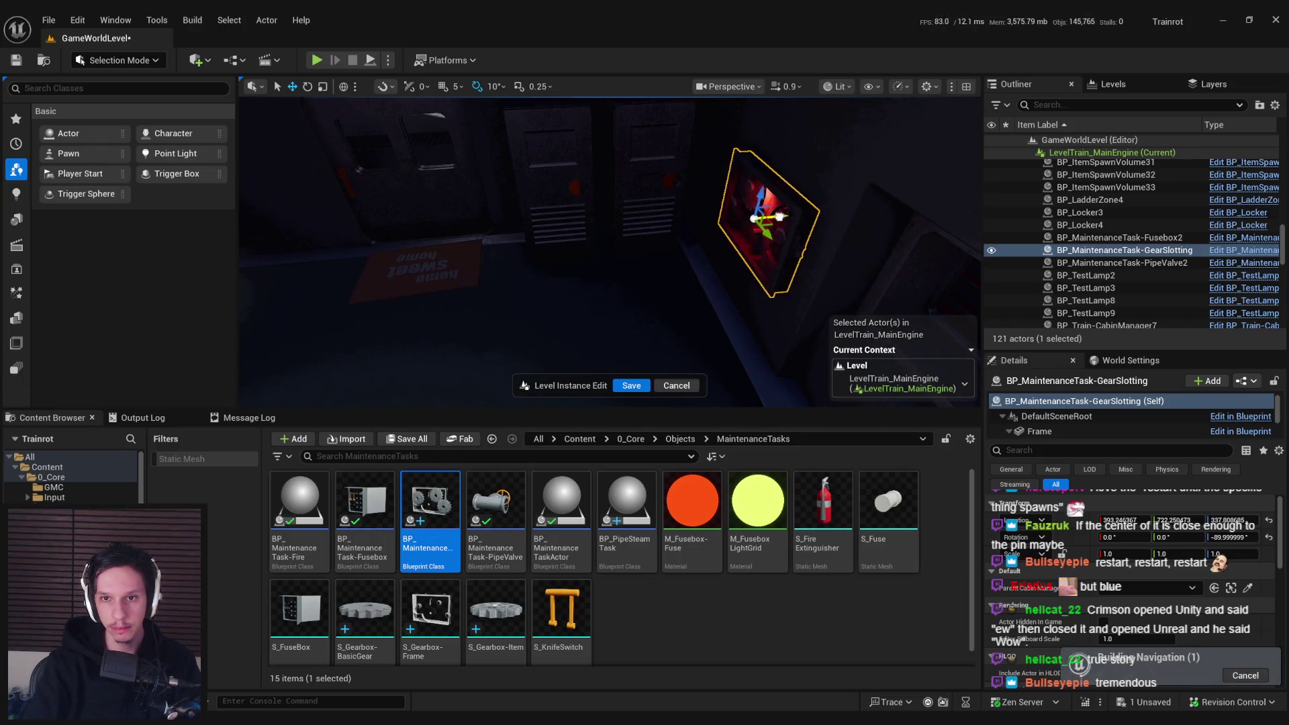
drag(780, 214, 730, 207)
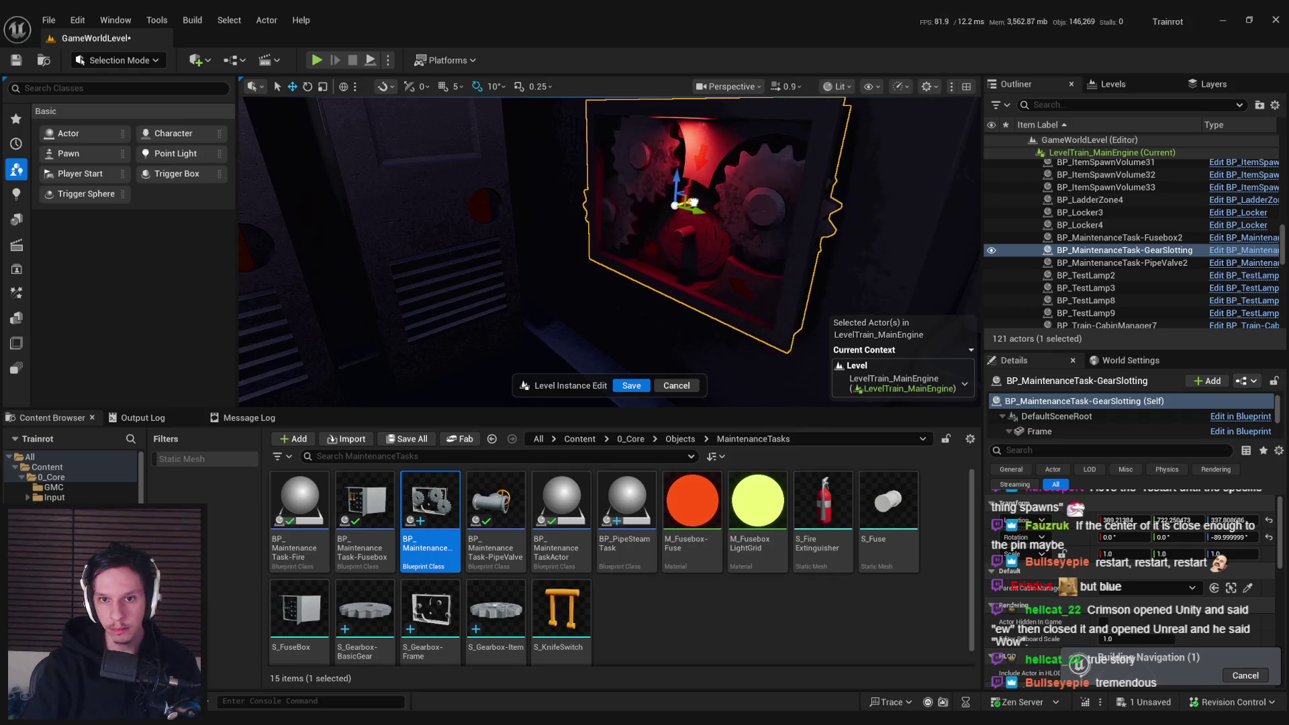
mouse_move(671, 222)
mouse_down()
mouse_move(718, 223)
mouse_move(671, 229)
mouse_move(674, 128)
mouse_up()
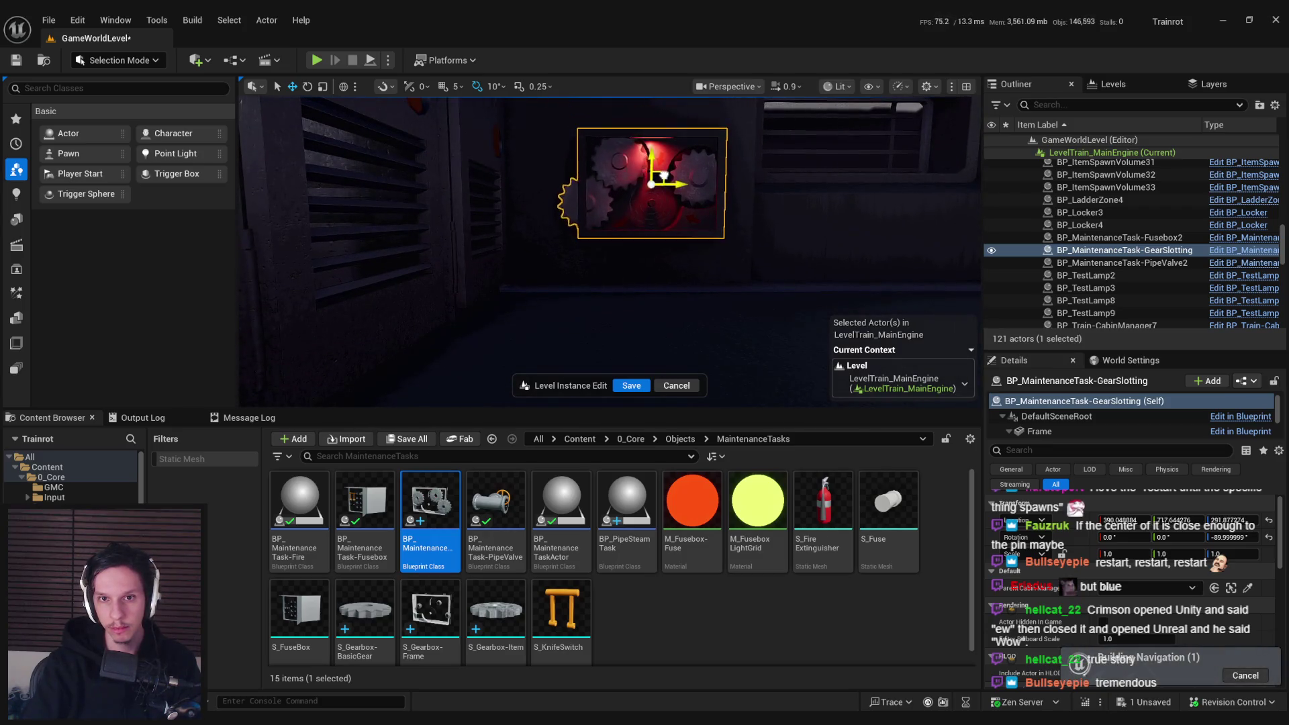
drag(663, 176, 389, 130)
- Run a quick playtest past the save prompt, stop it, and save the level instance edits
click(389, 130)
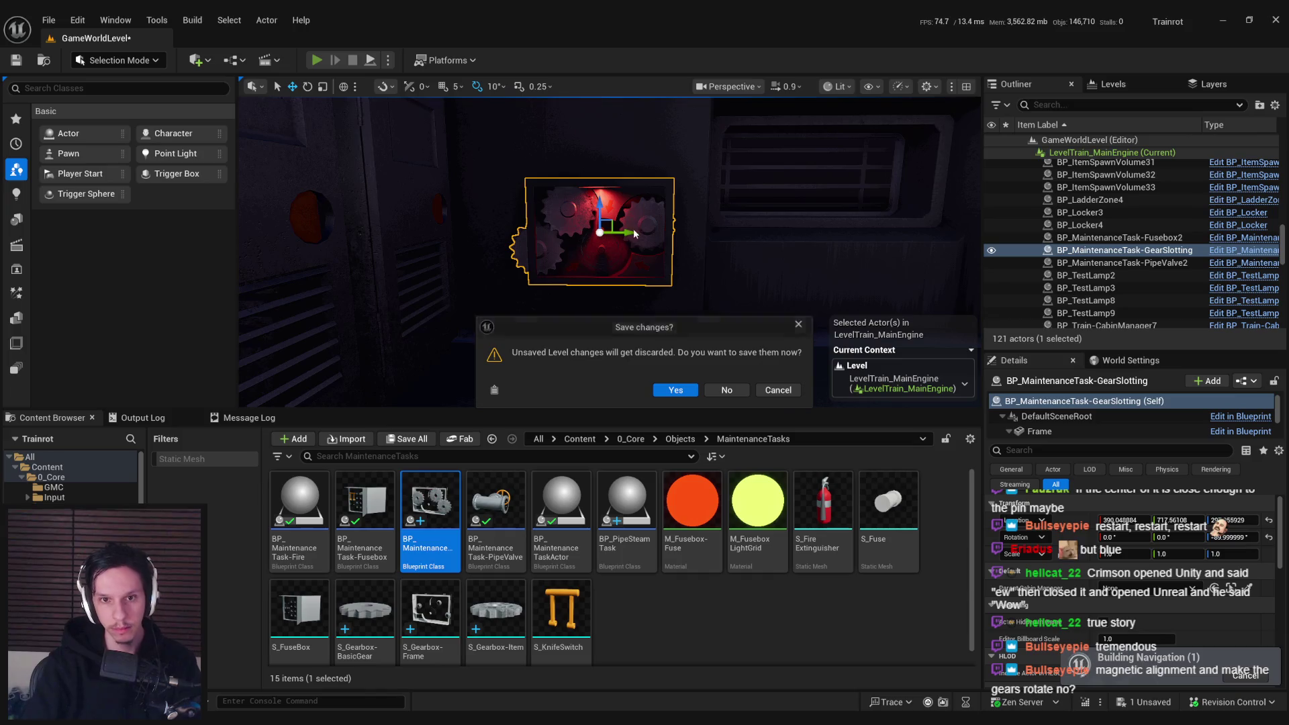
click(772, 389)
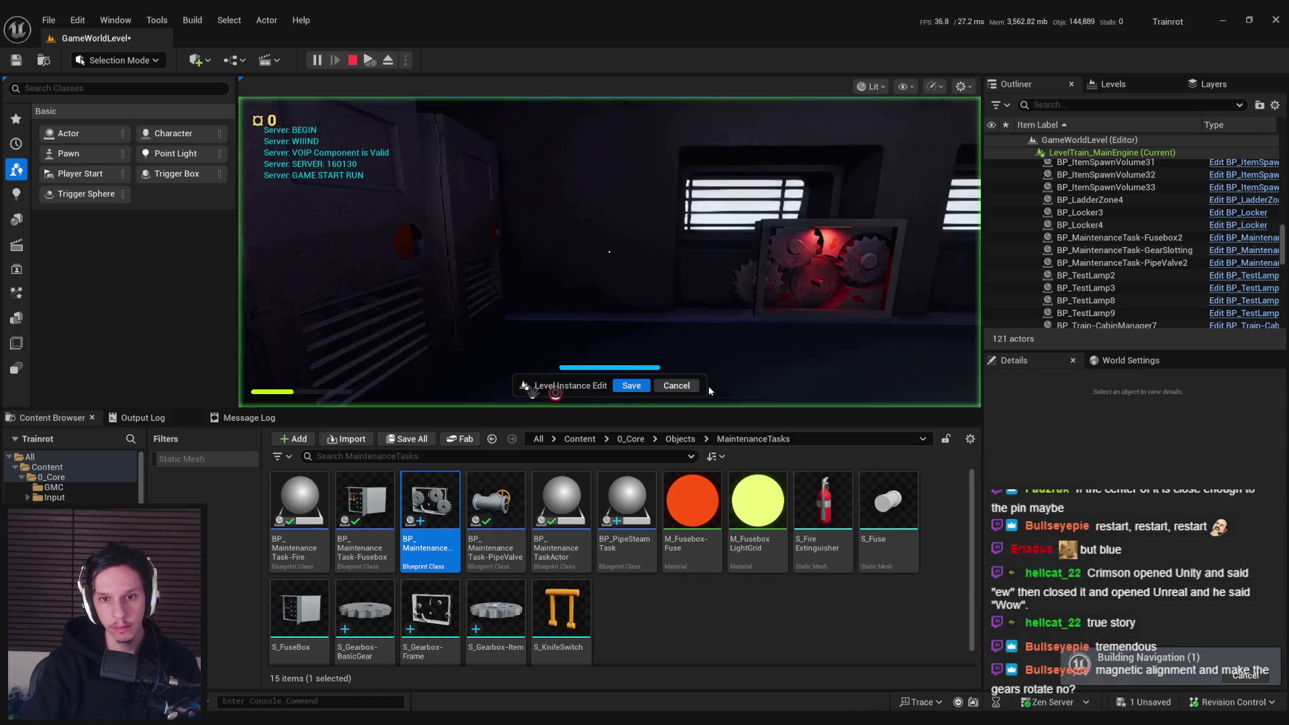
key(Escape)
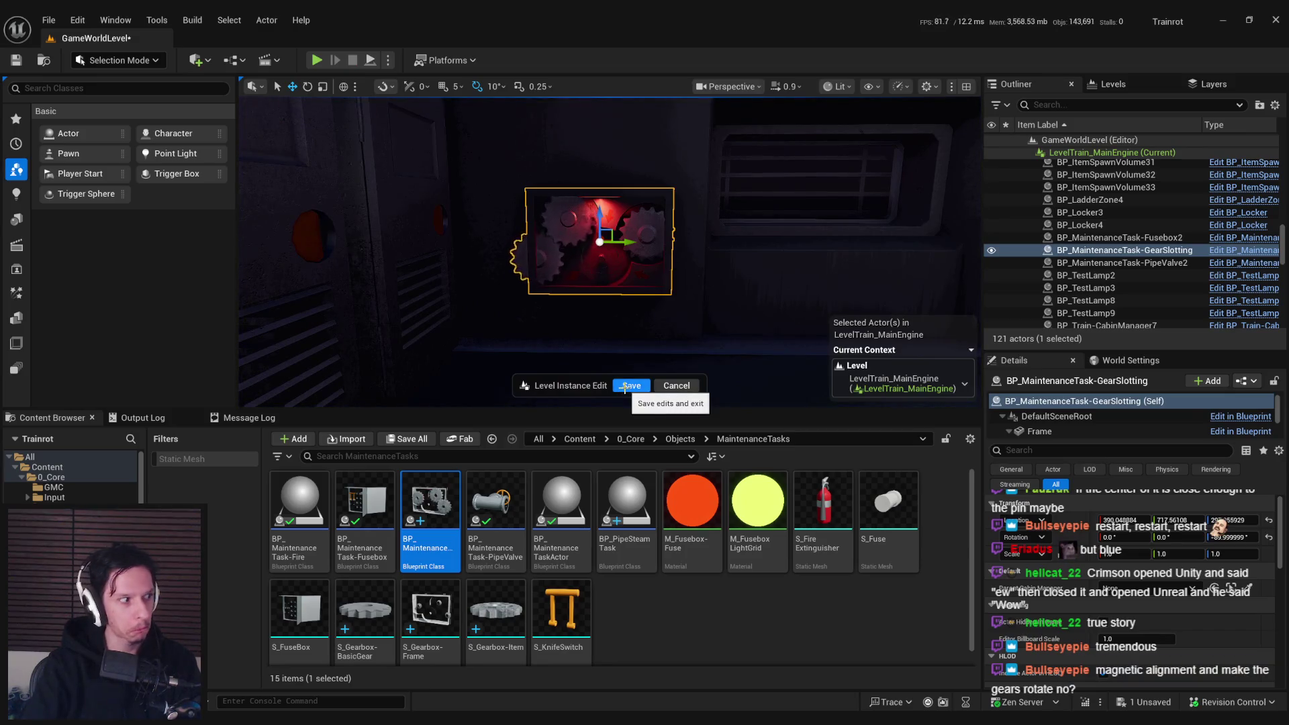
click(624, 386)
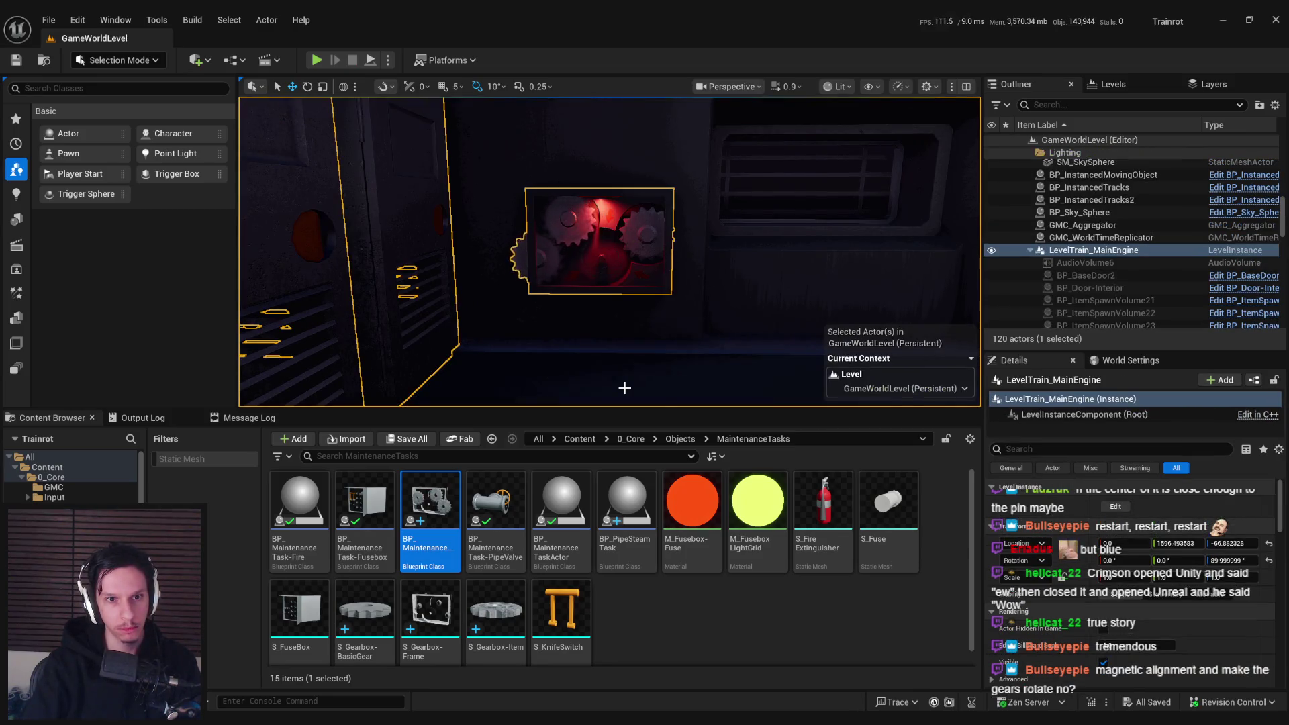
- Start a full-screen playtest with Alt+P and F11, restarting the session twice
key(alt+p)
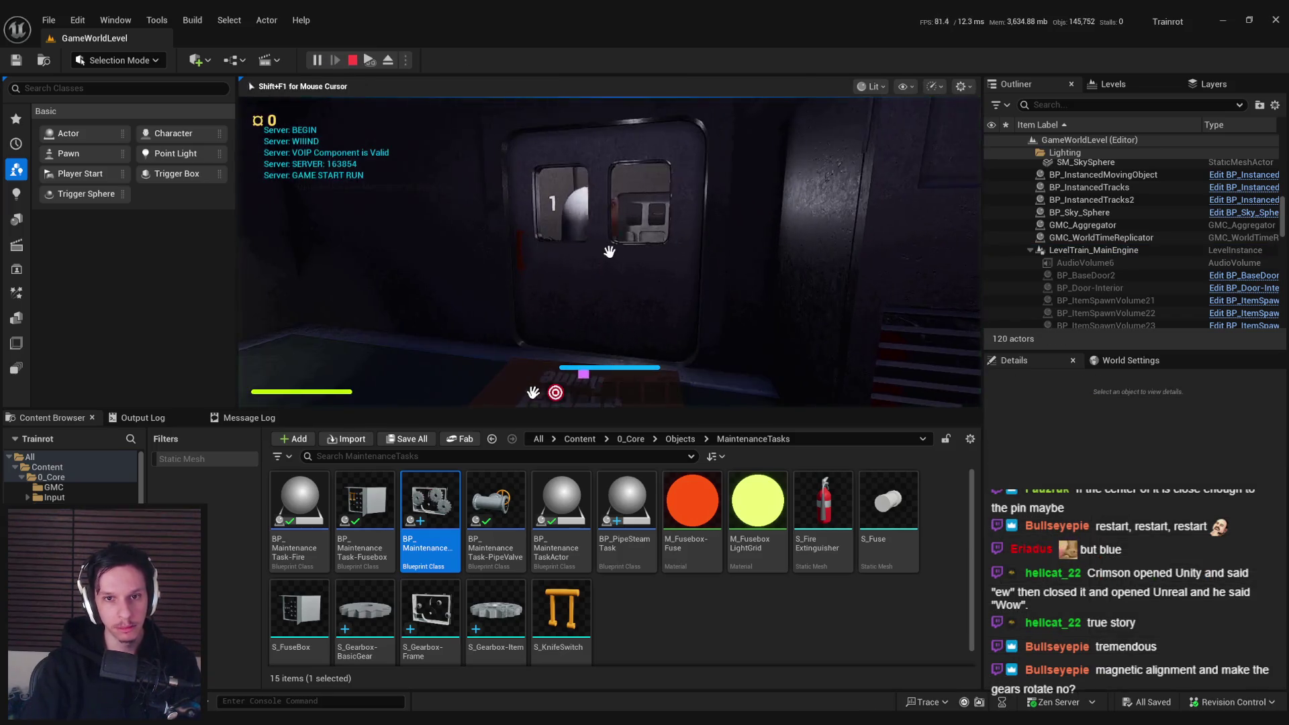
key(F11)
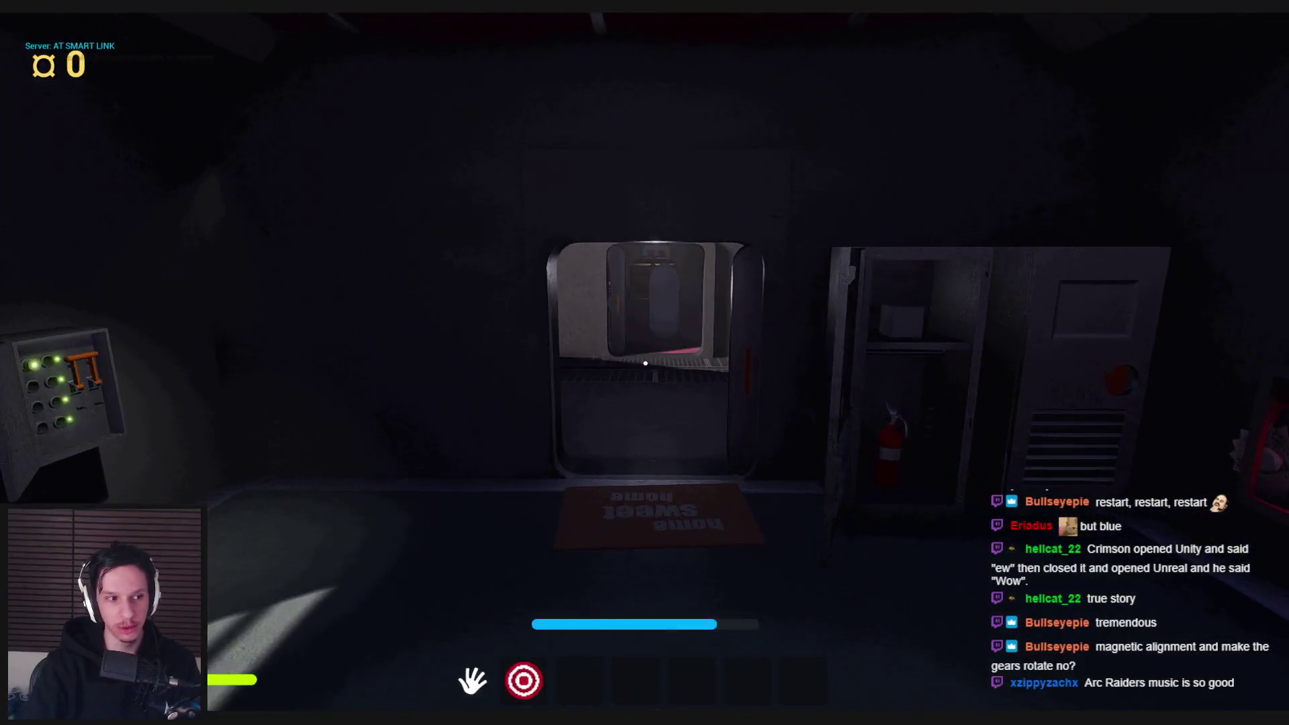
key(Escape)
key(alt+p)
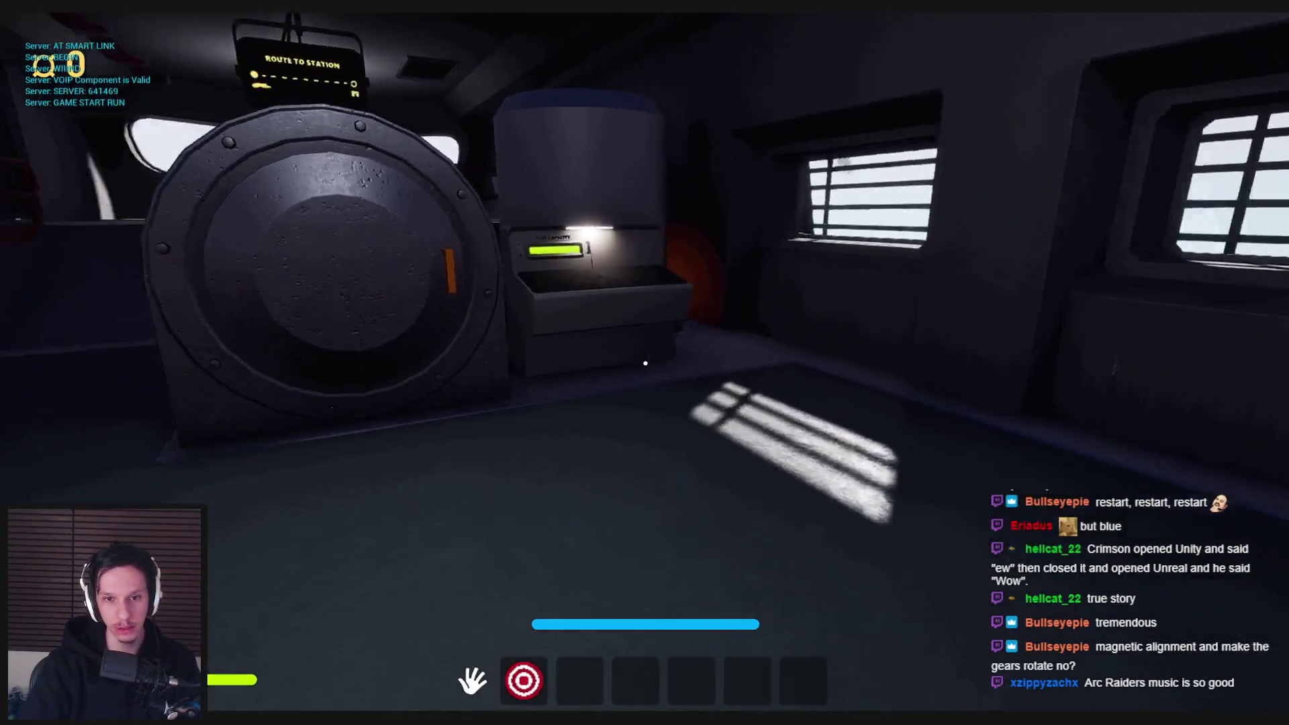
key(Escape)
key(alt+p)
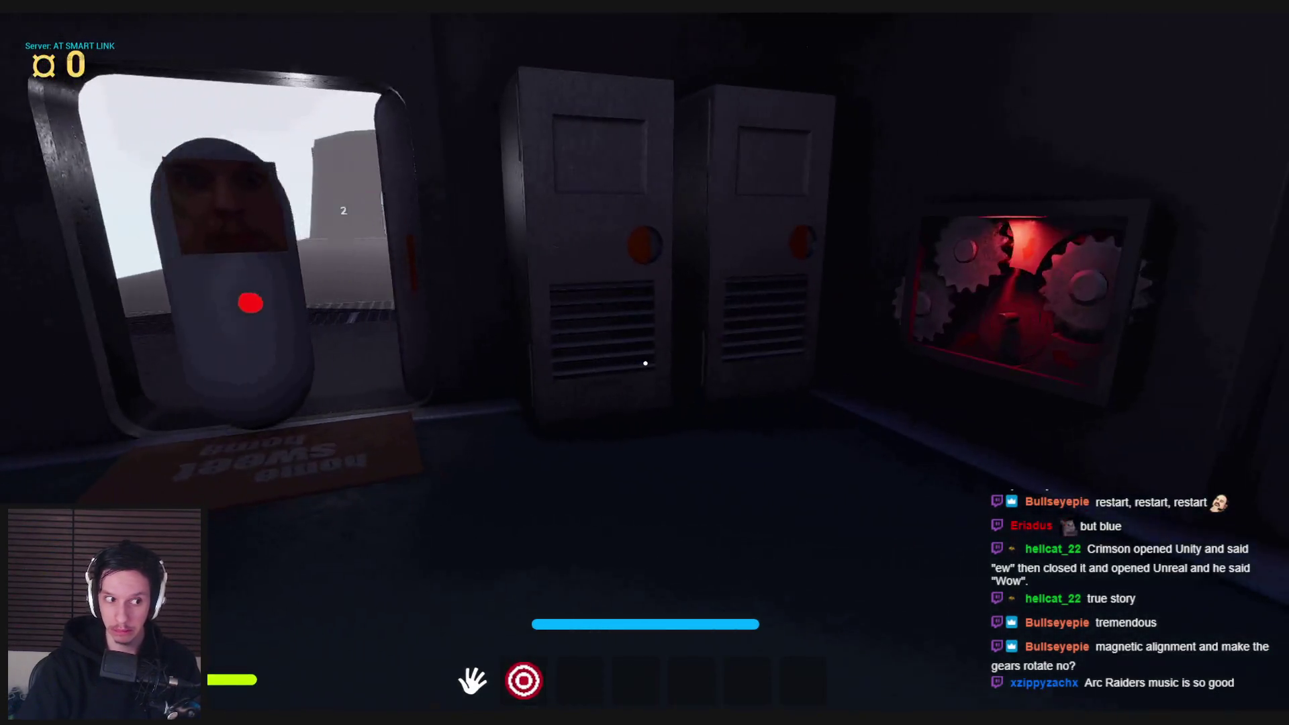
- Sprint to the floor gear, pick it up, and seat it on the gearbox's centre peg
key(shift)
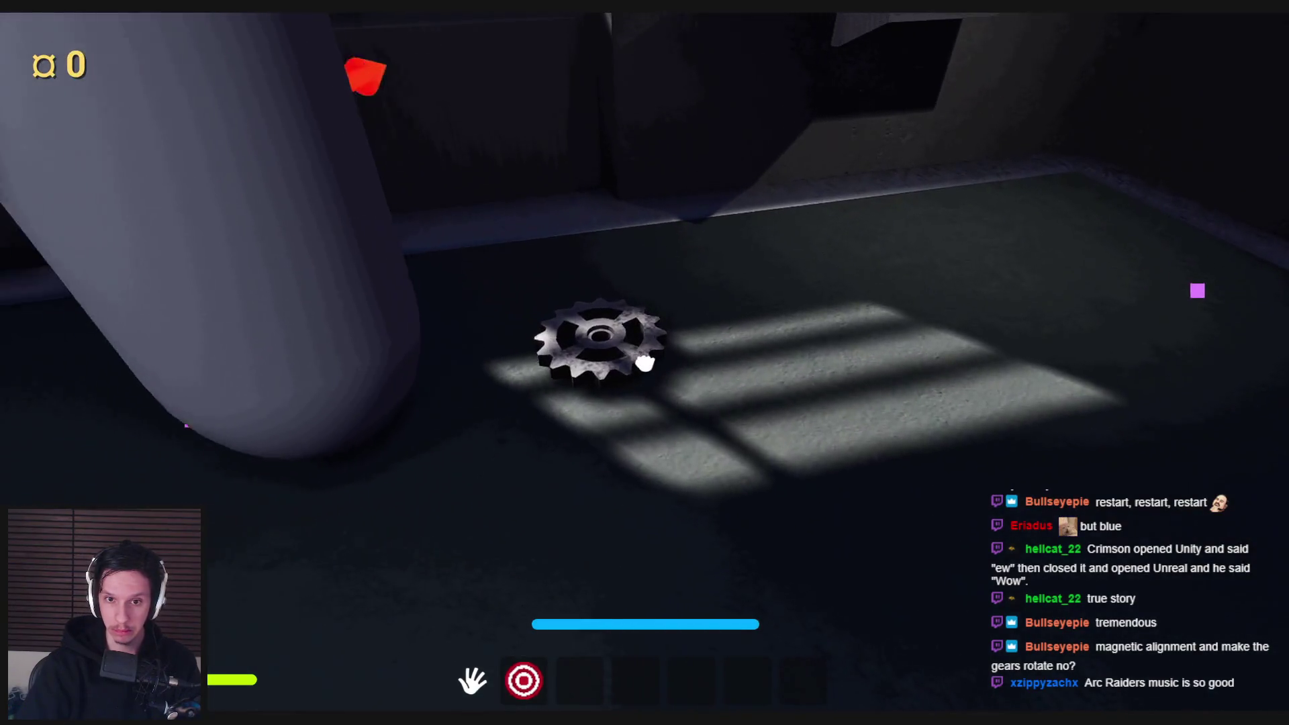
click(644, 363)
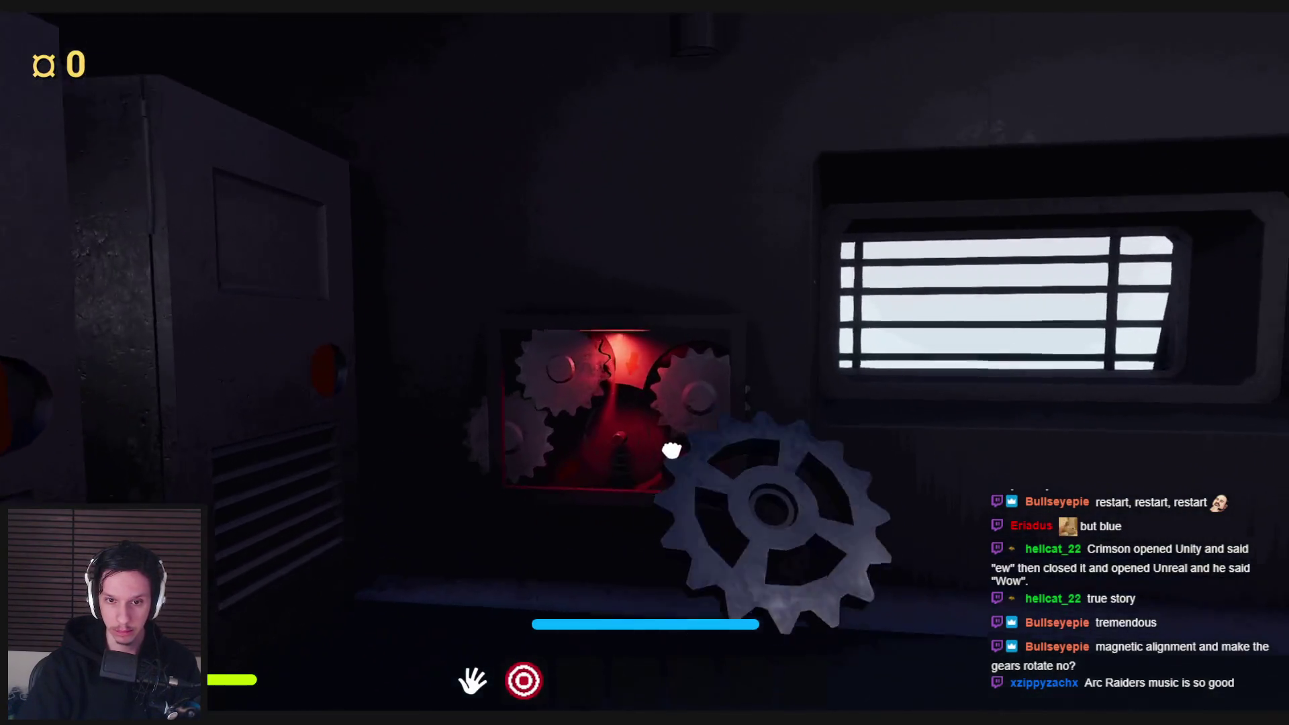
click(672, 448)
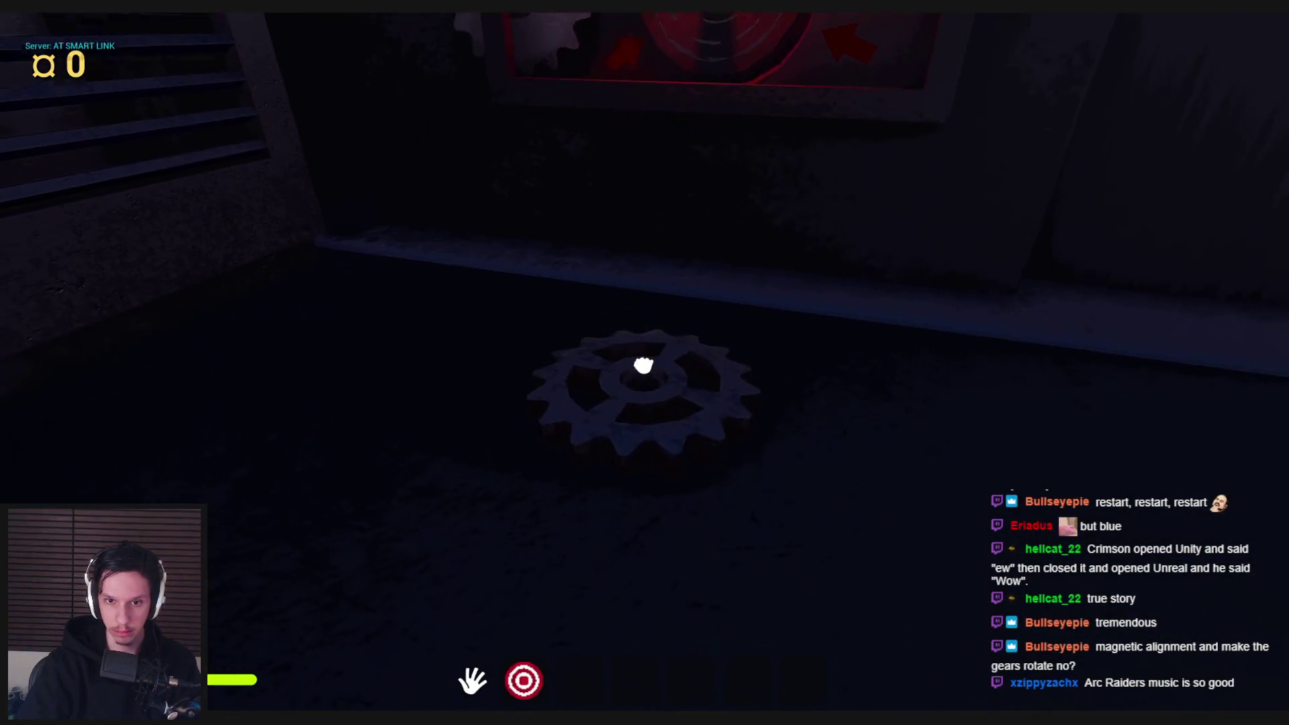
click(644, 363)
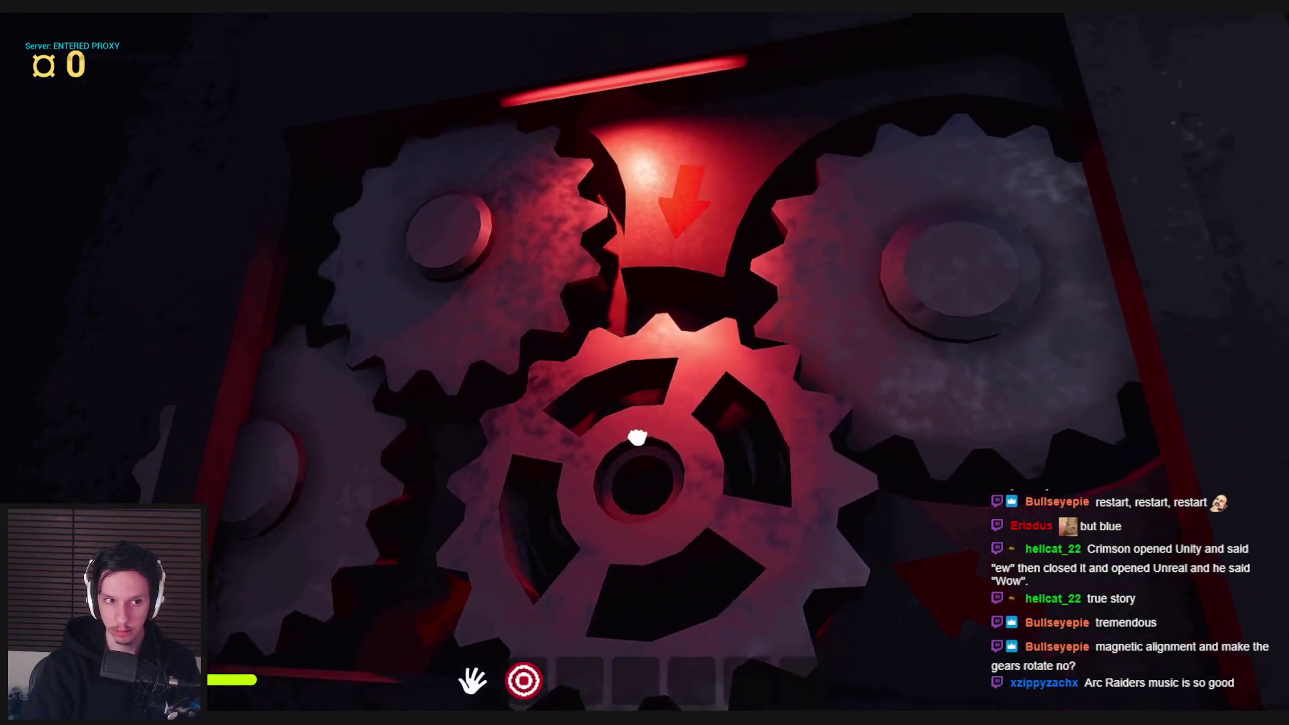
click(612, 417)
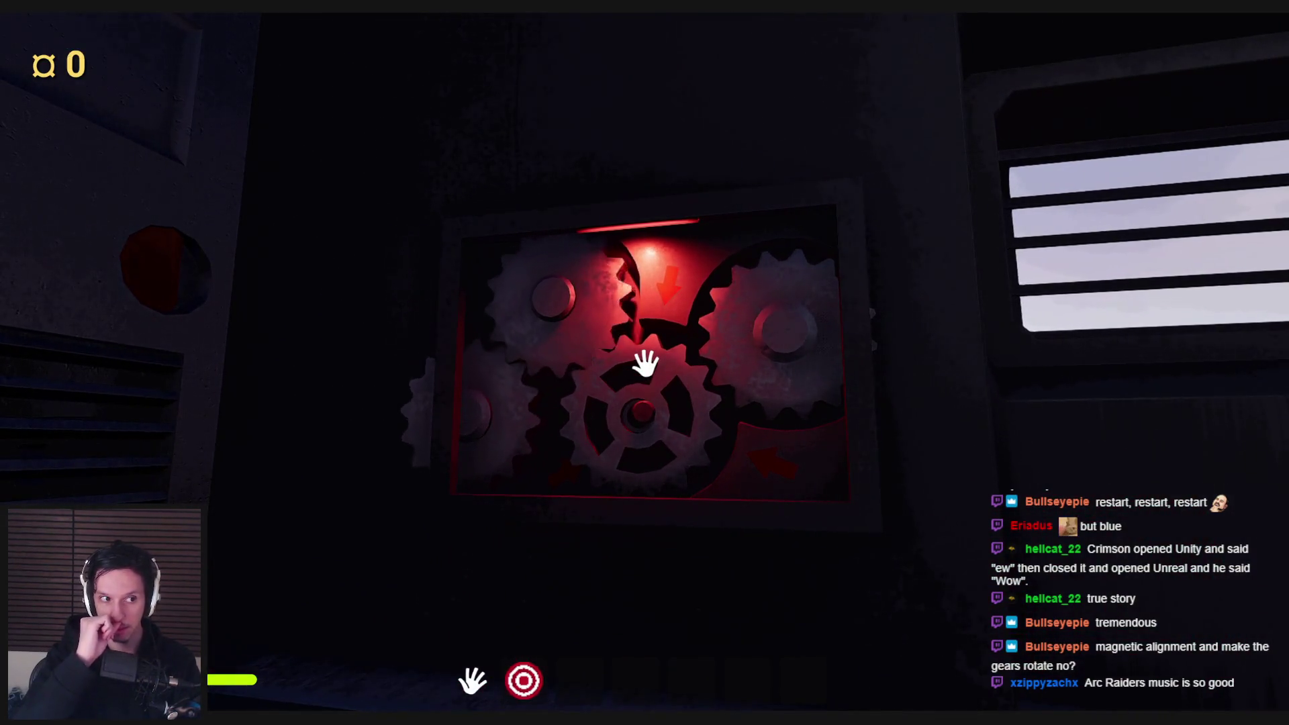
drag(644, 362, 635, 388)
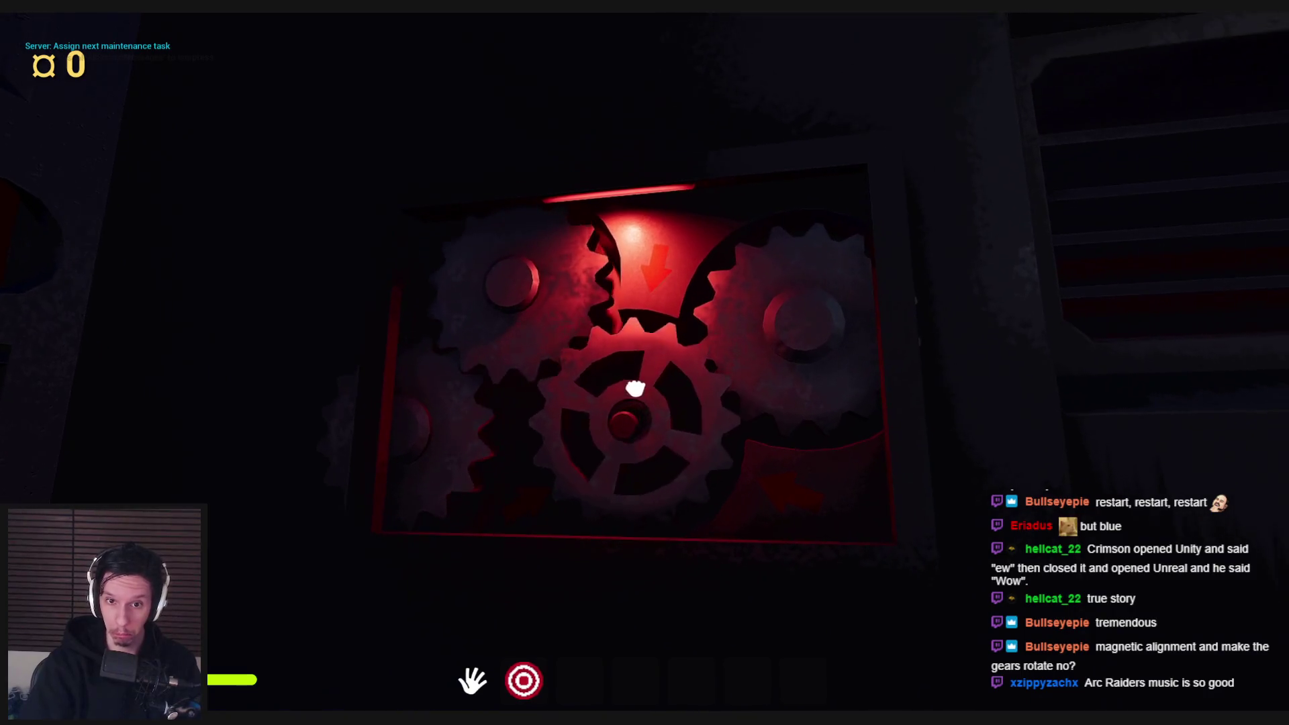
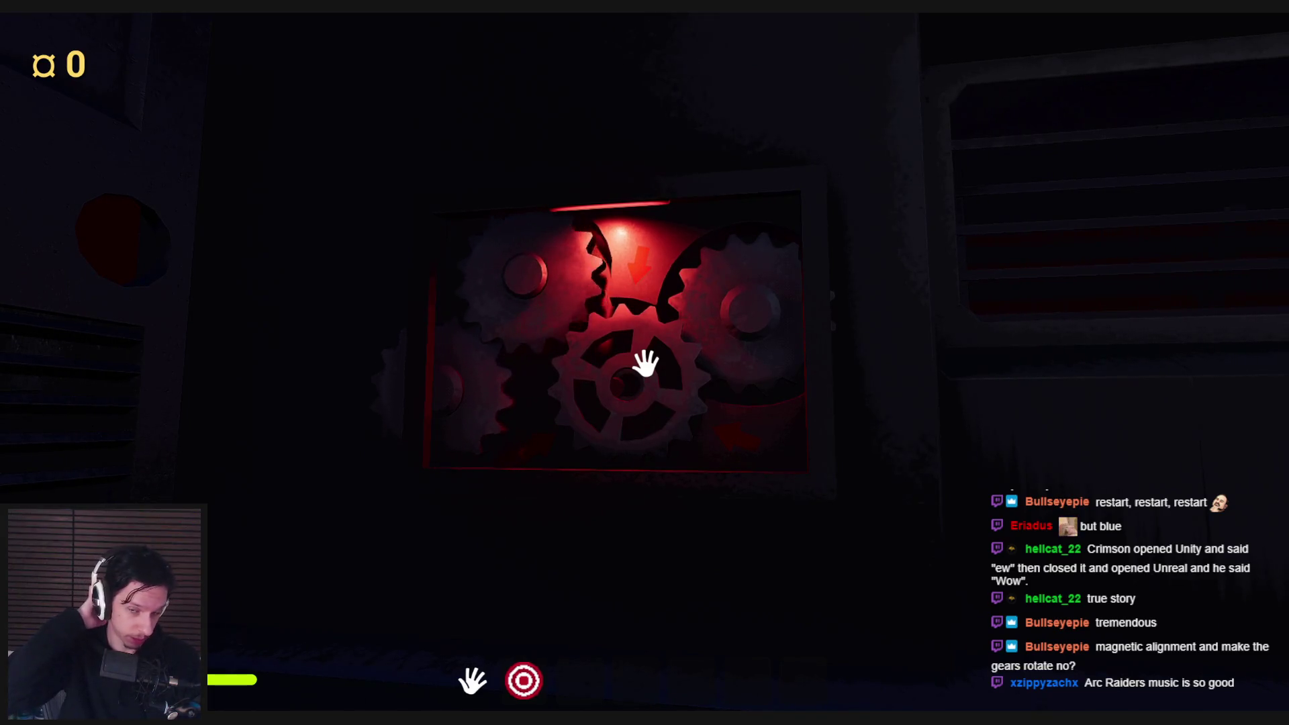
- Step back from the red gear box and pull the central gear off its axle
key(s)
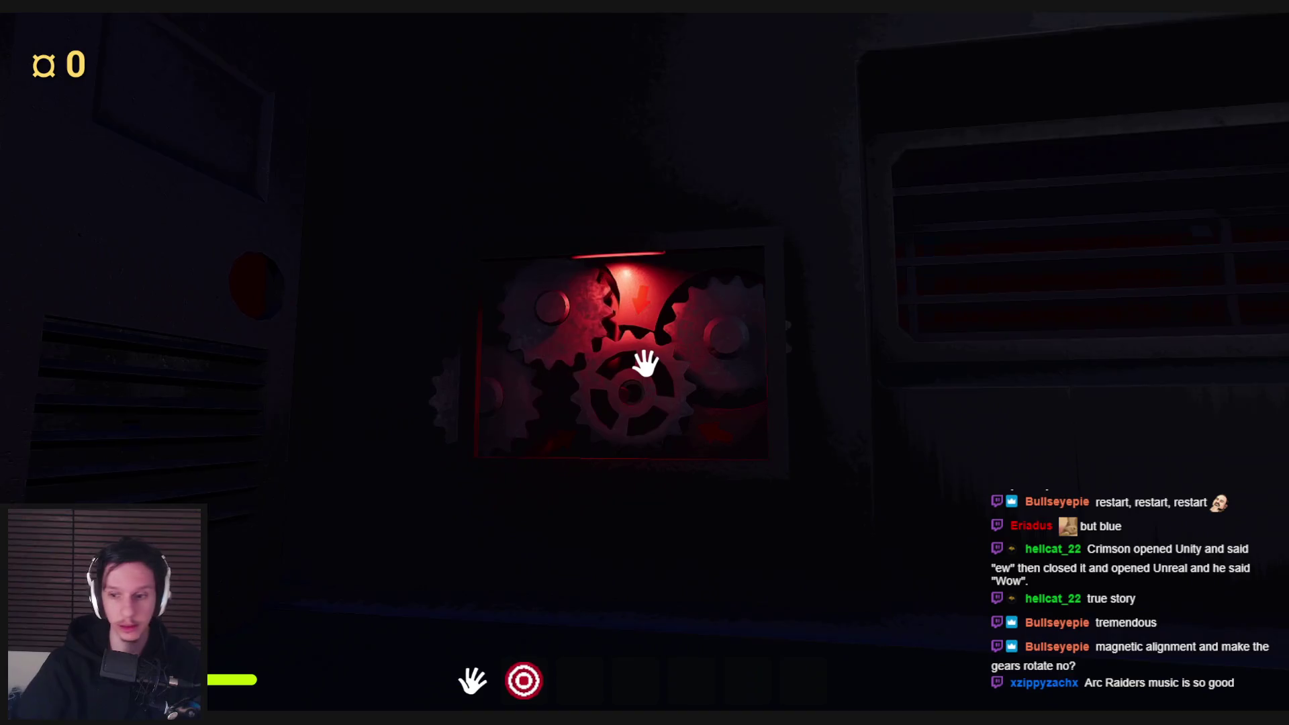
click(646, 363)
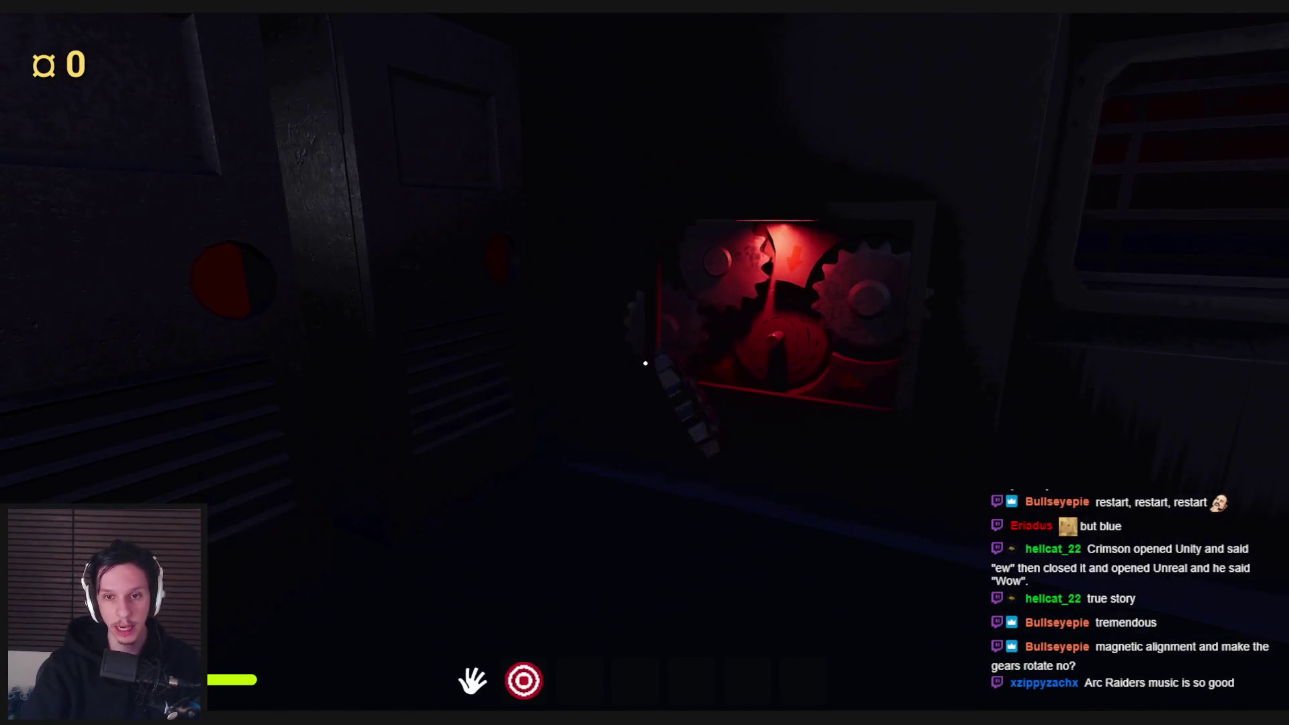
- Walk around the gear panel to the open wall electrical box and pull its lever down
key(s)
key(w)
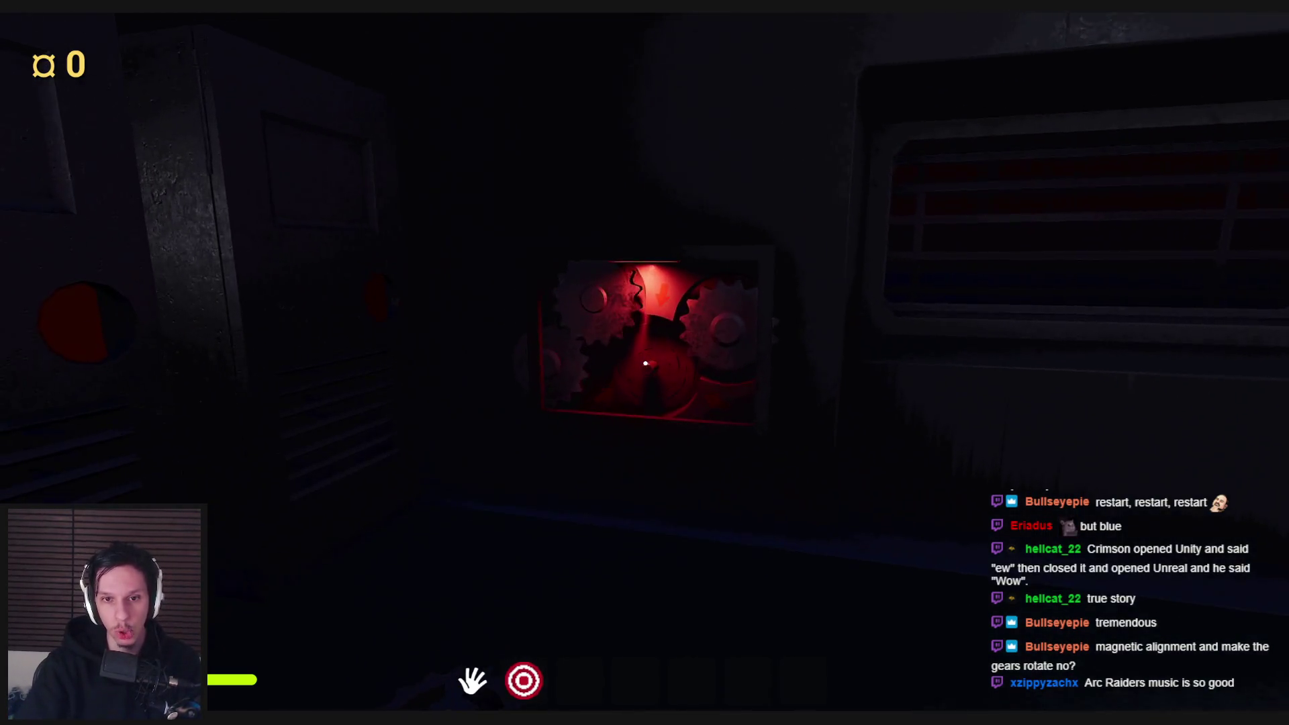
key(s)
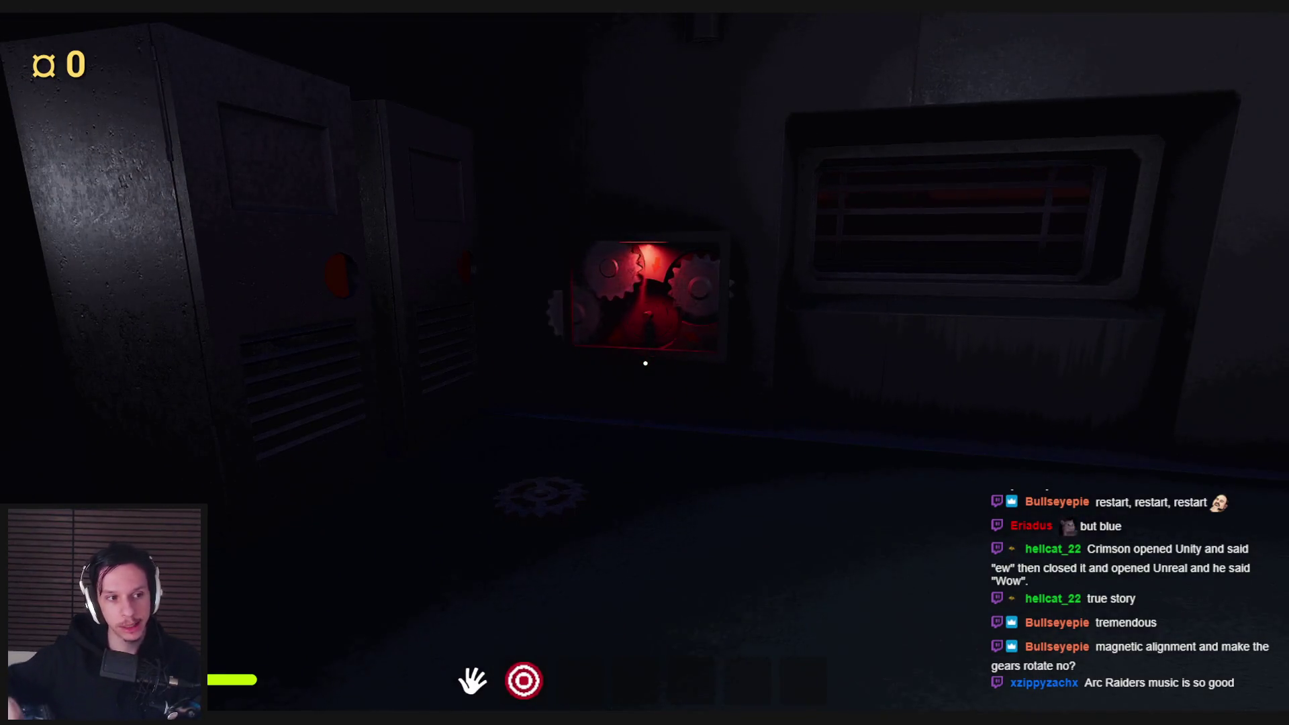
key(w)
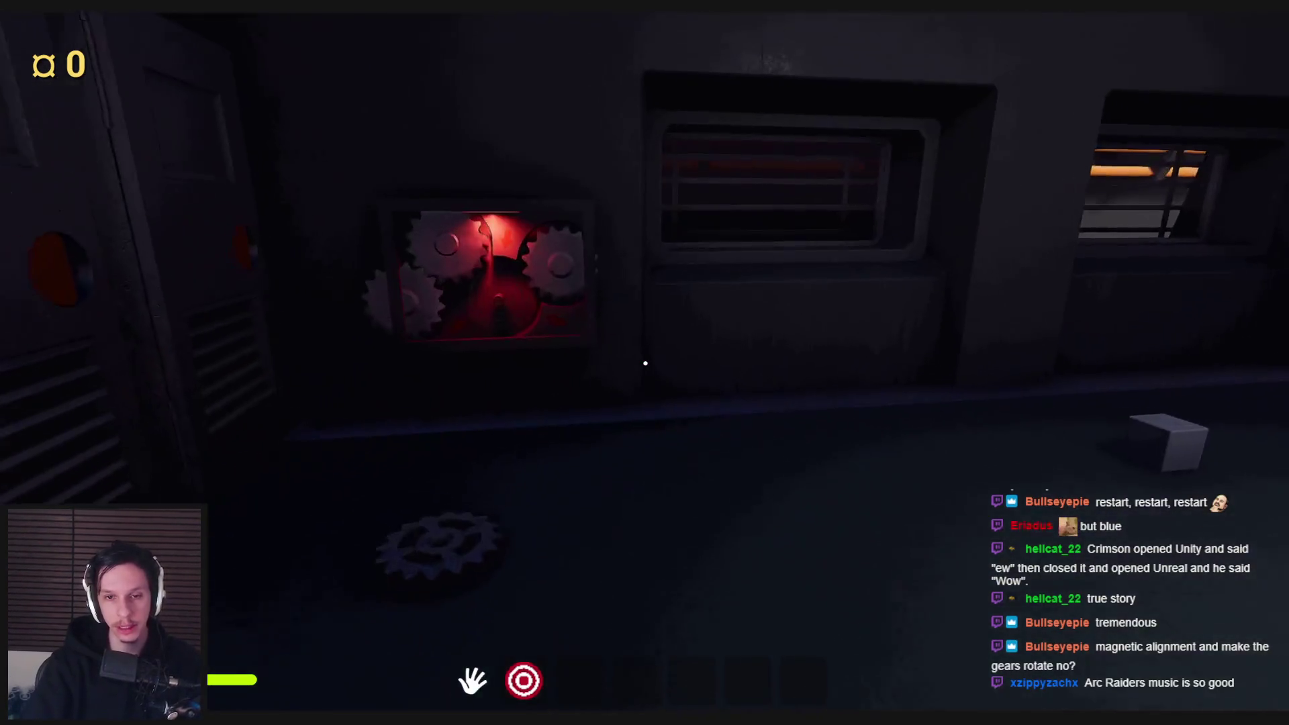
key(w)
key(s)
key(w)
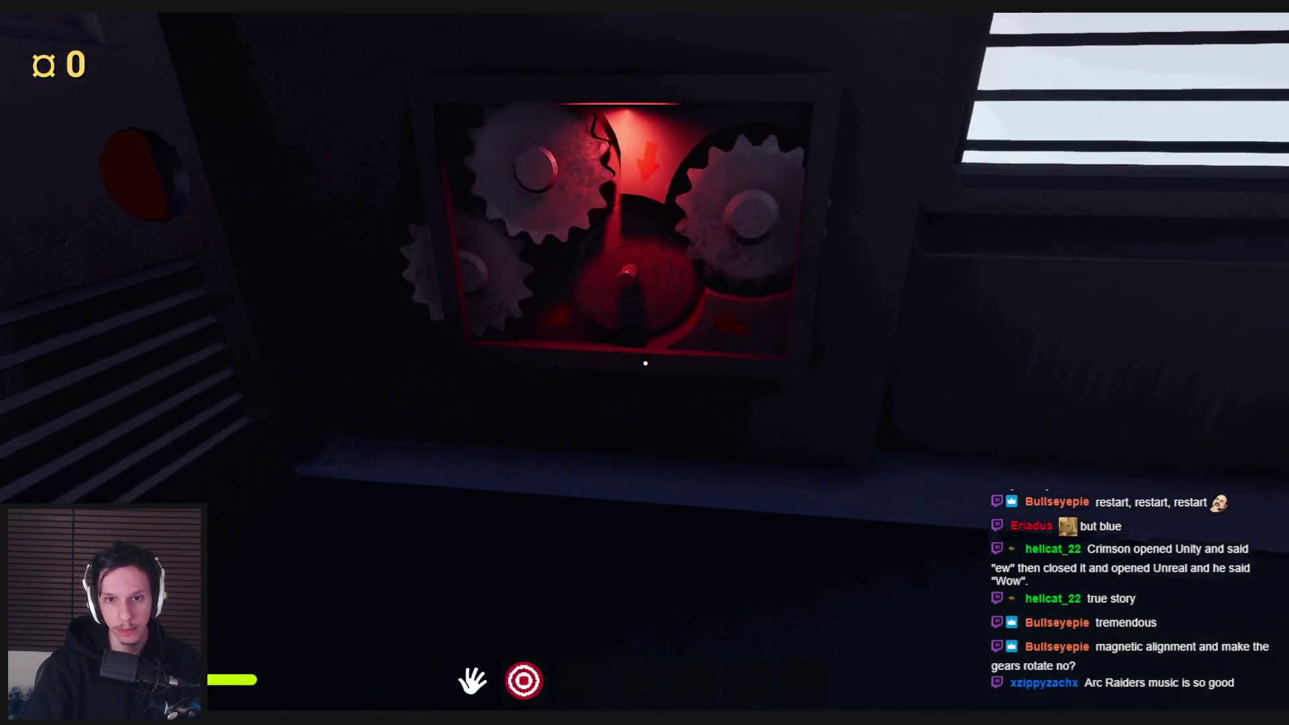
key(s)
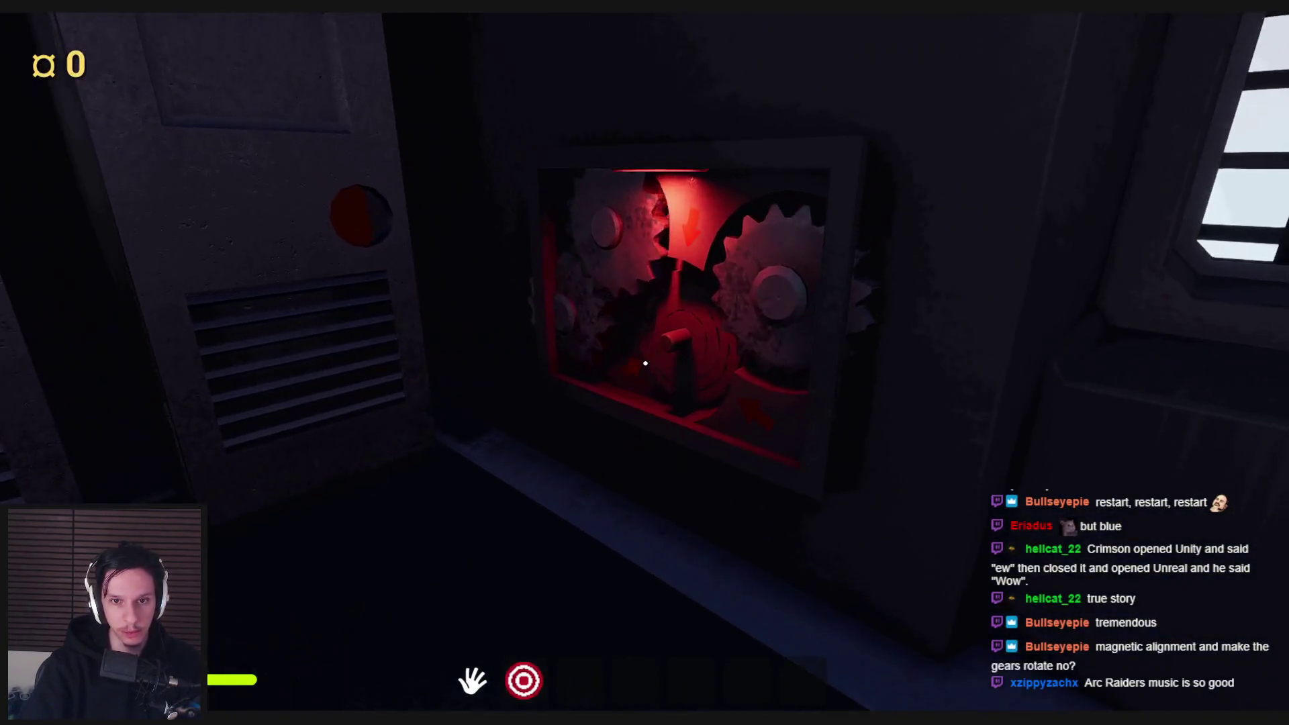
key(s)
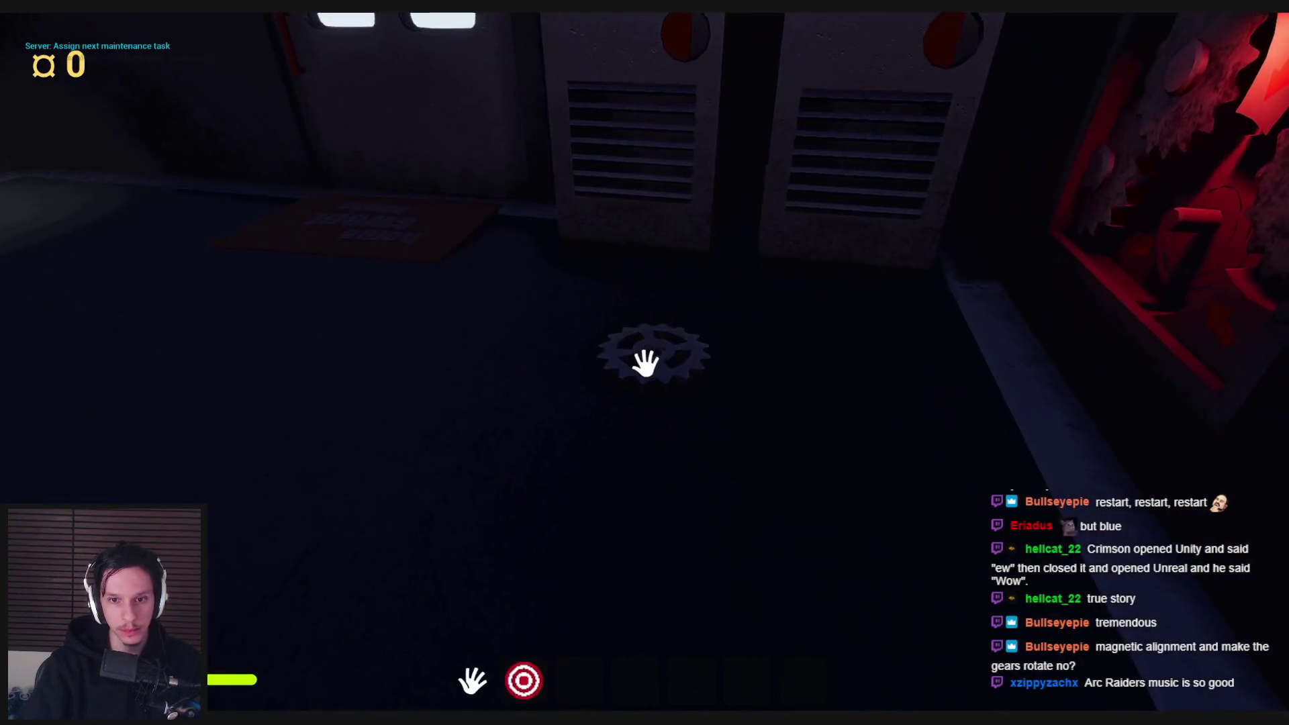
key(w)
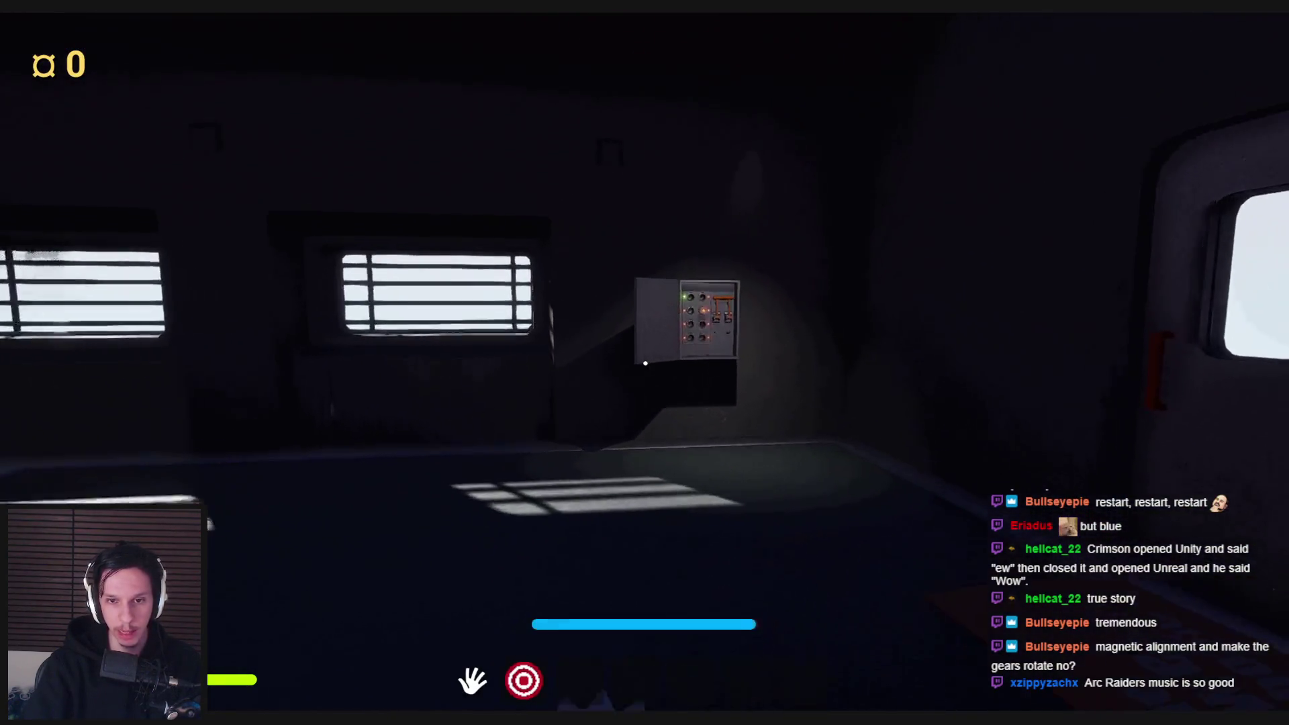
key(w)
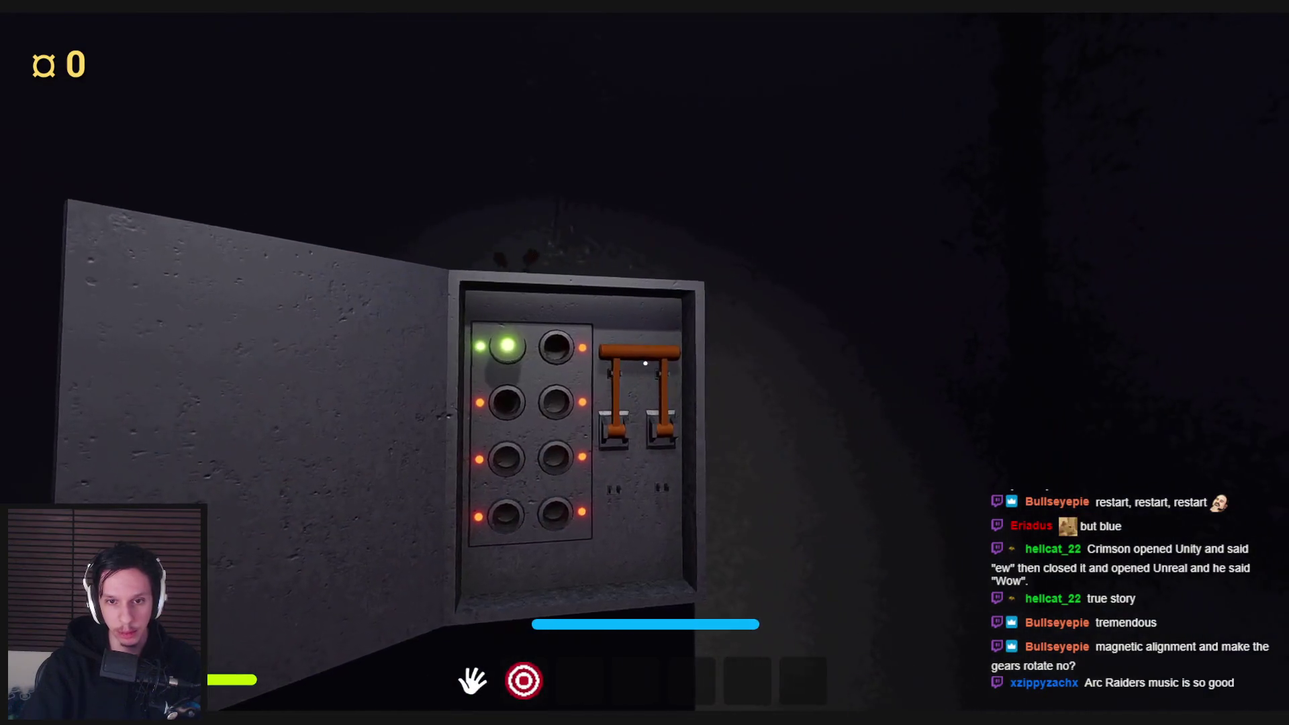
mouse_move(645, 363)
mouse_down()
mouse_move(660, 491)
mouse_move(645, 363)
mouse_up()
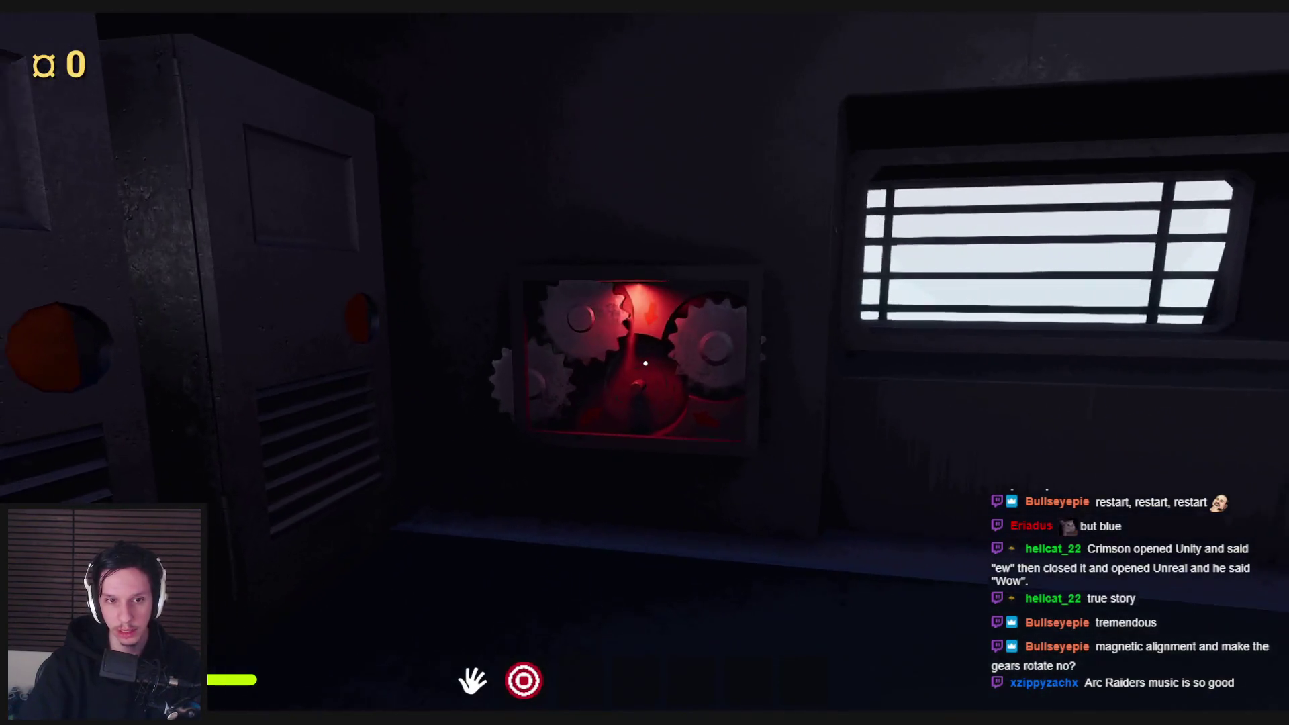
- Pick up the floor gear, carry it toward the red panel, then open the lockers beside it
click(645, 363)
drag(651, 416, 653, 509)
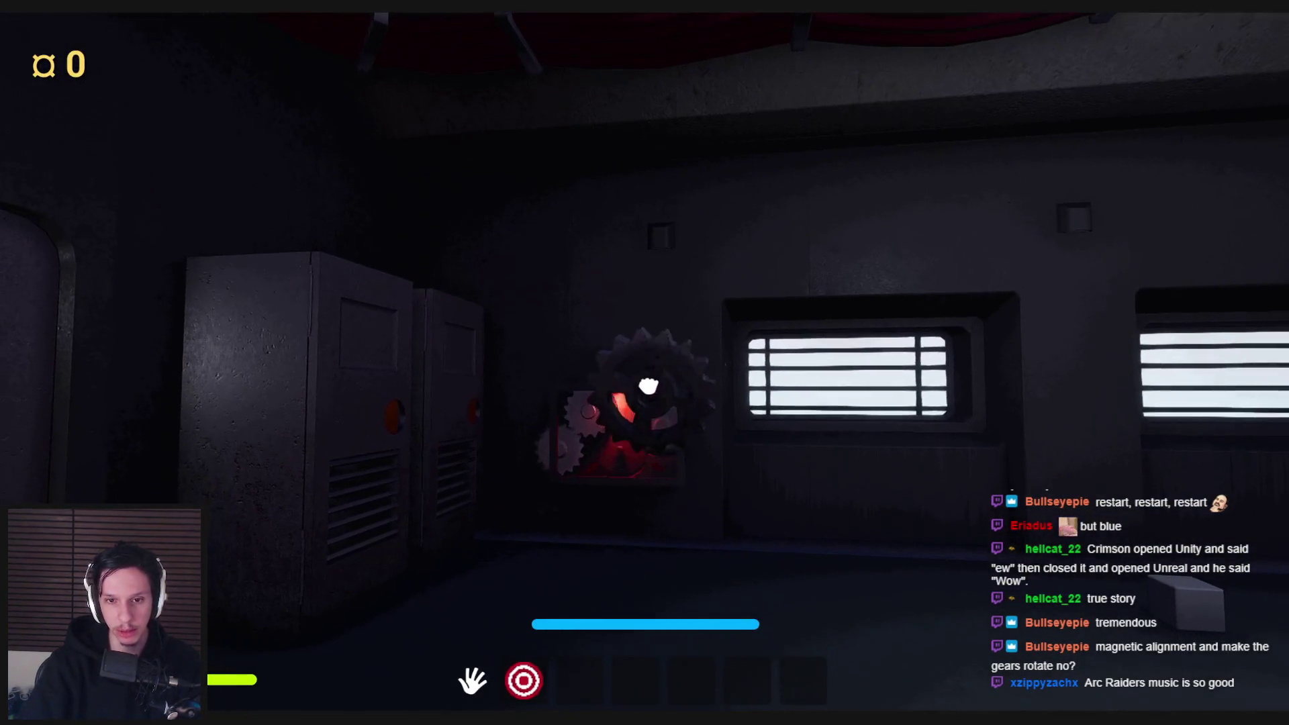
drag(648, 386, 645, 363)
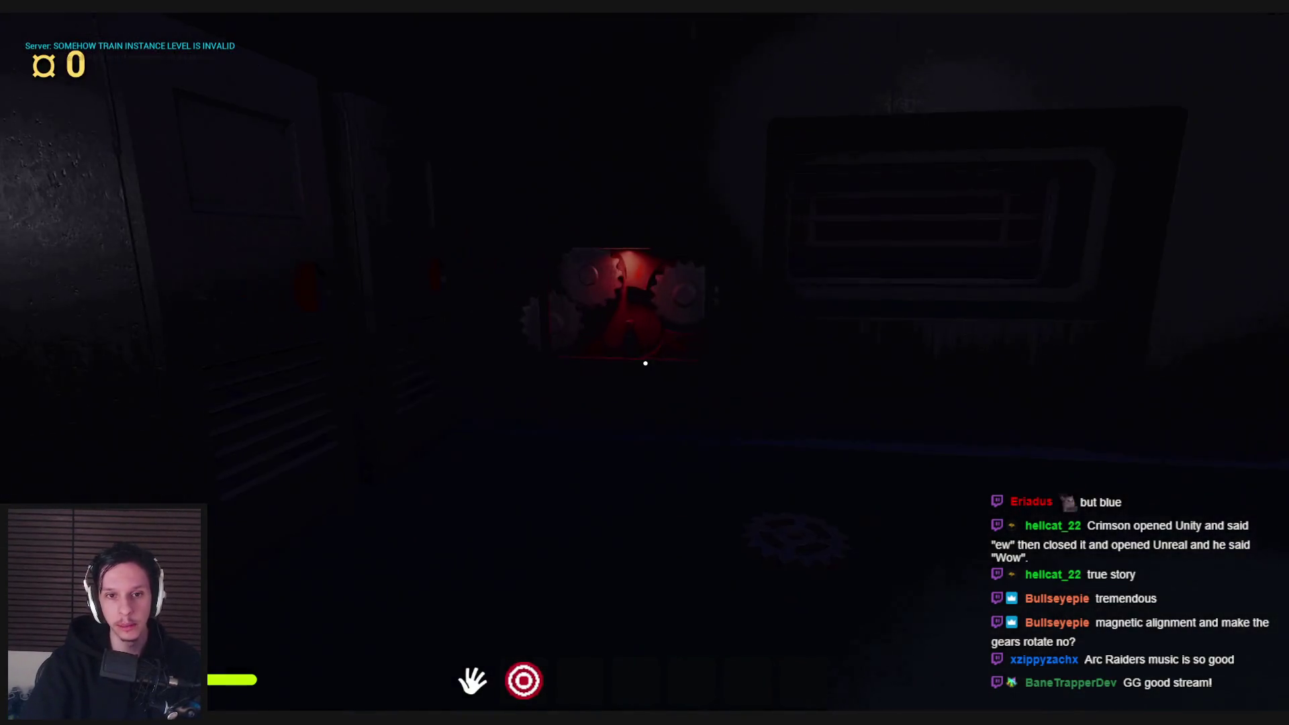
click(645, 342)
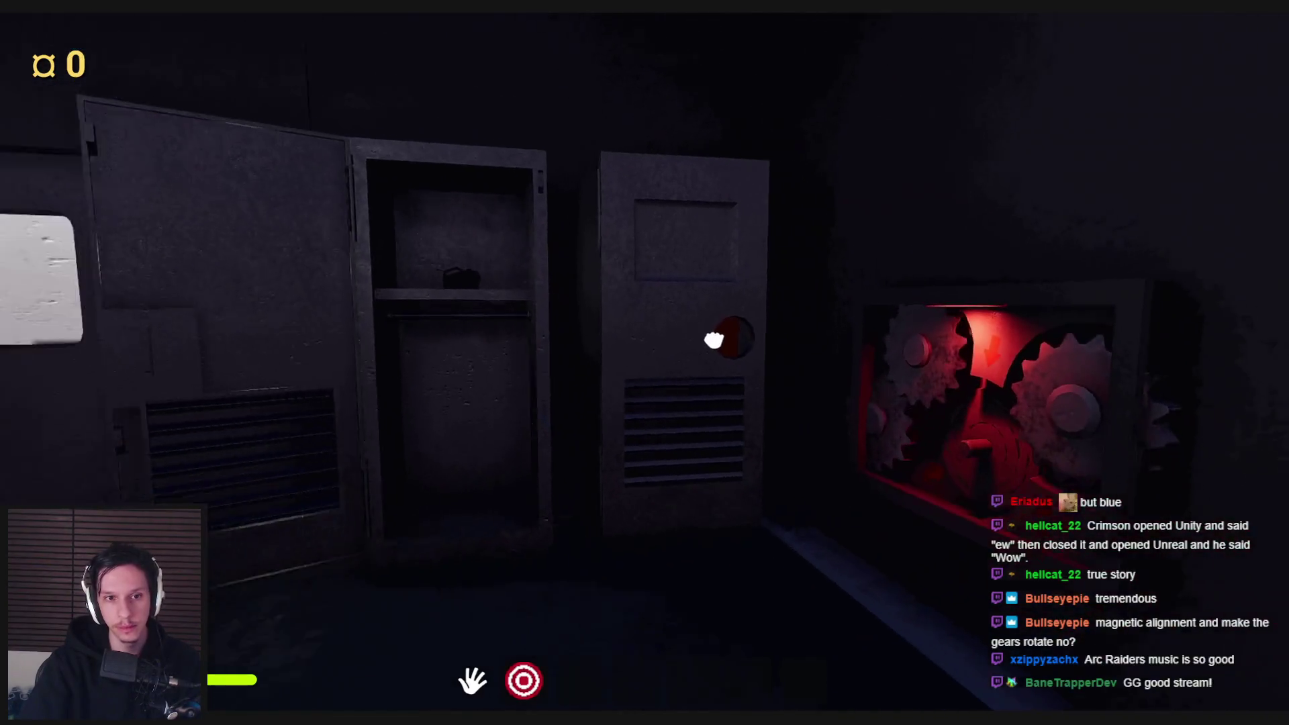
click(644, 342)
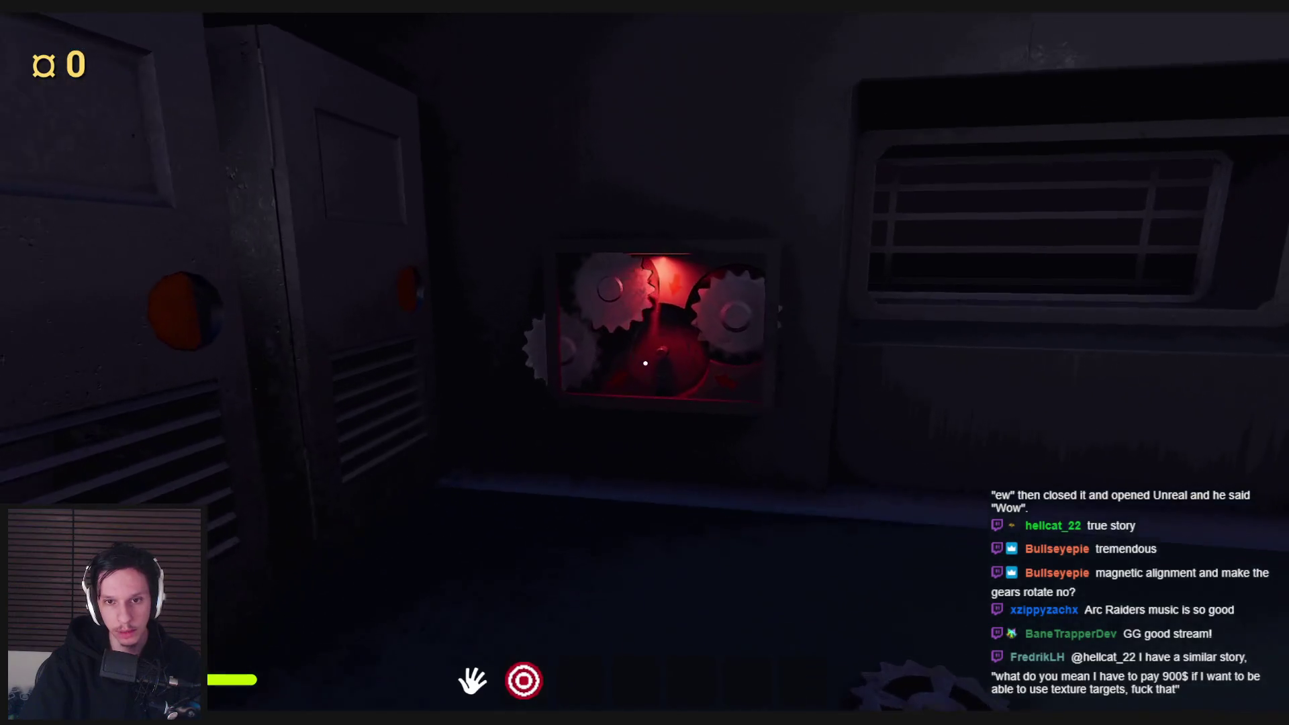
key(w)
key(s)
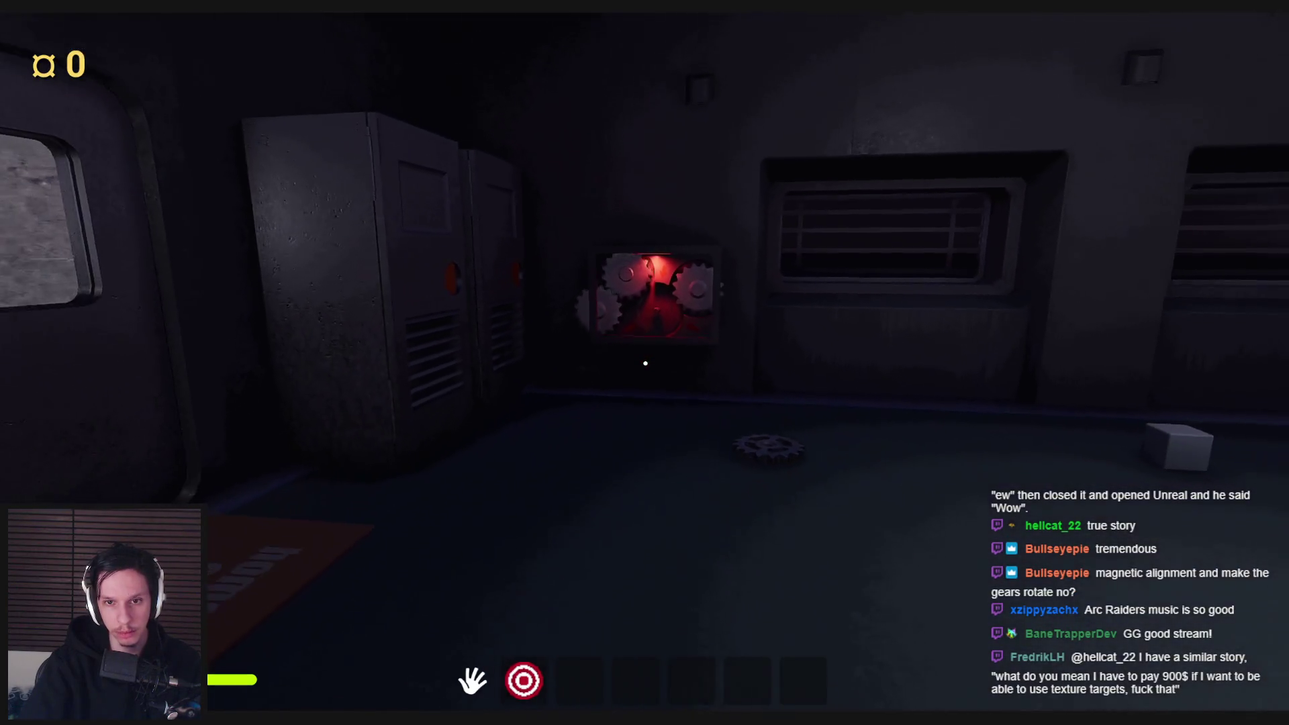
key(w)
key(s)
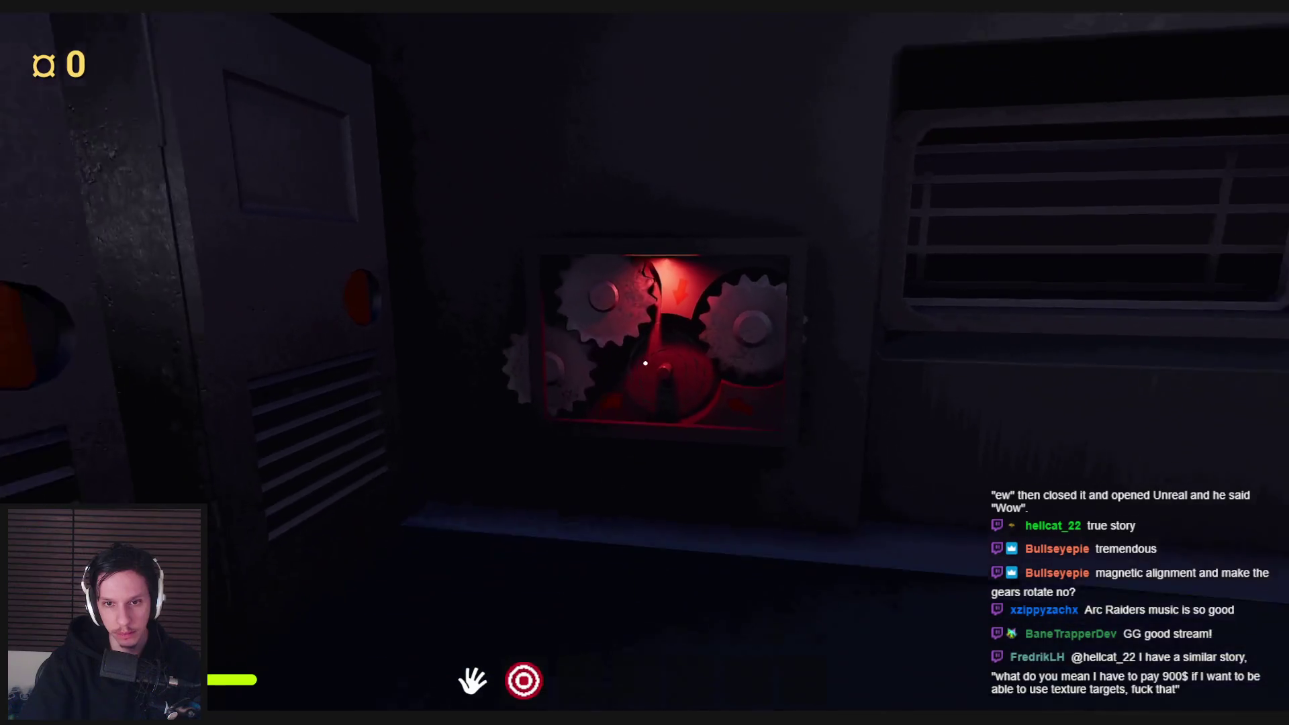
key(w)
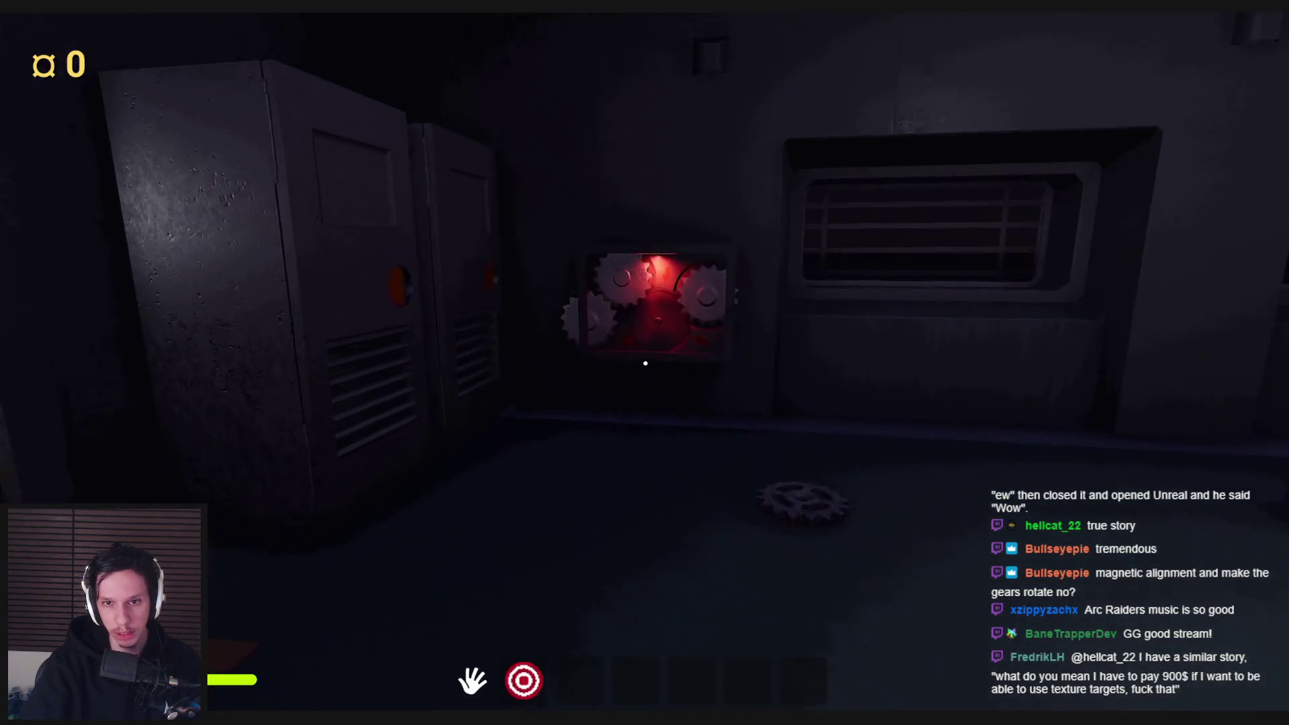
key(s)
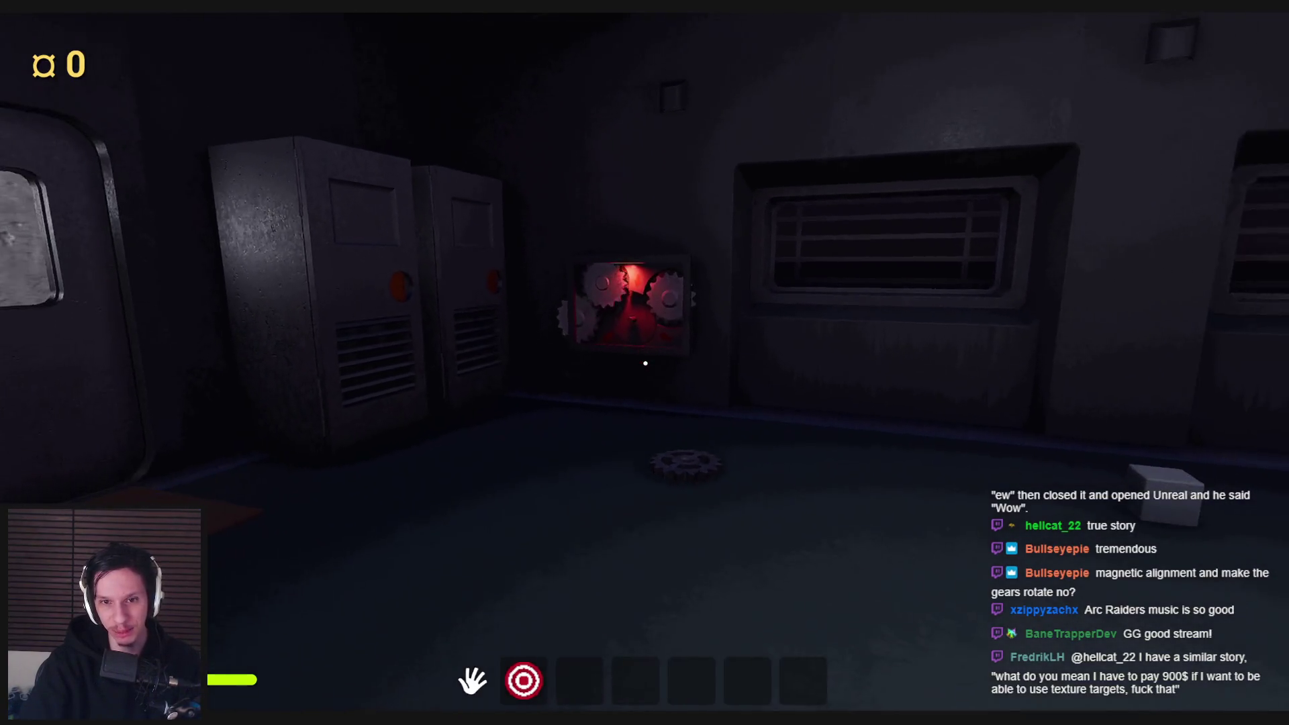
key(w)
key(w)
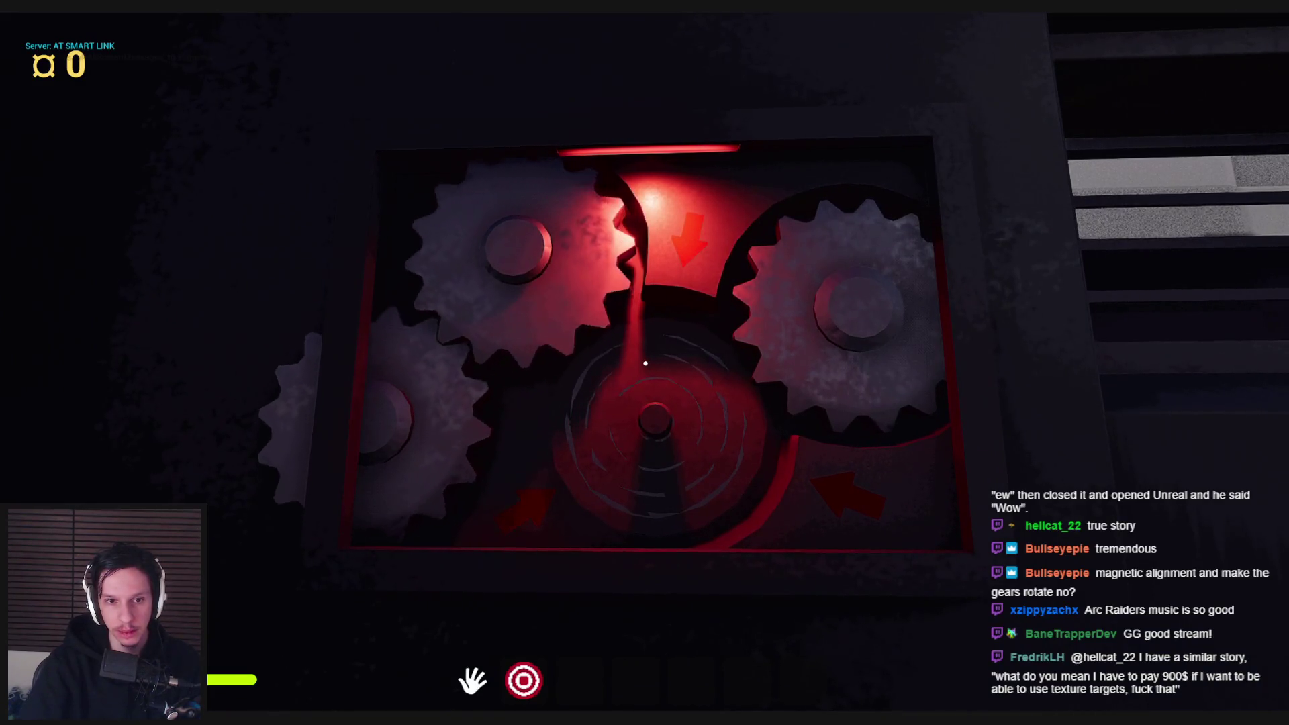
key(s)
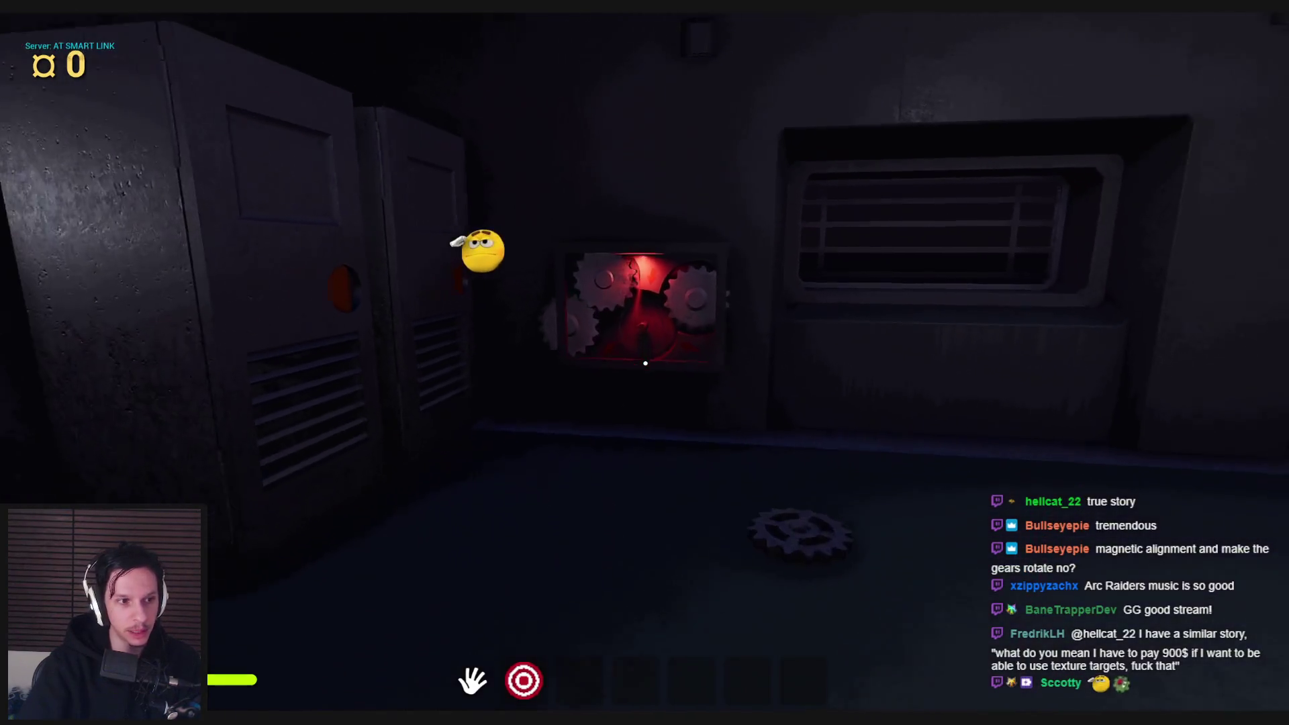
key(s)
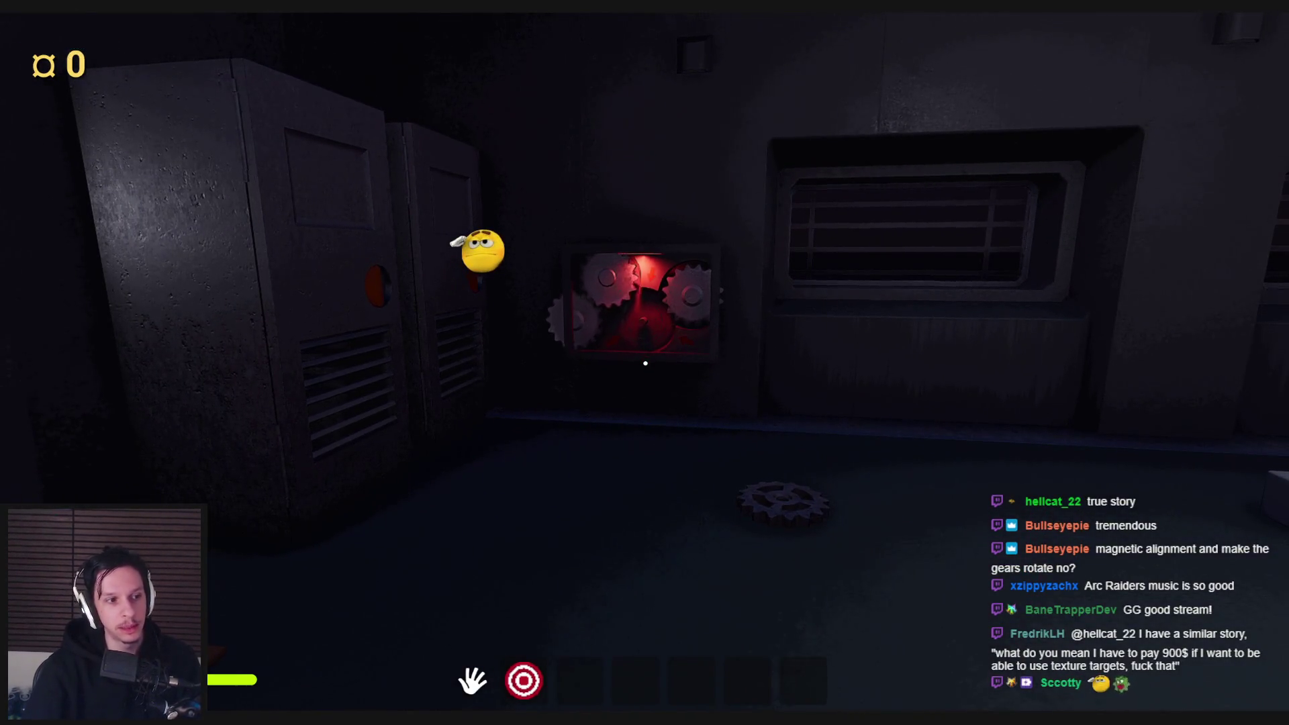